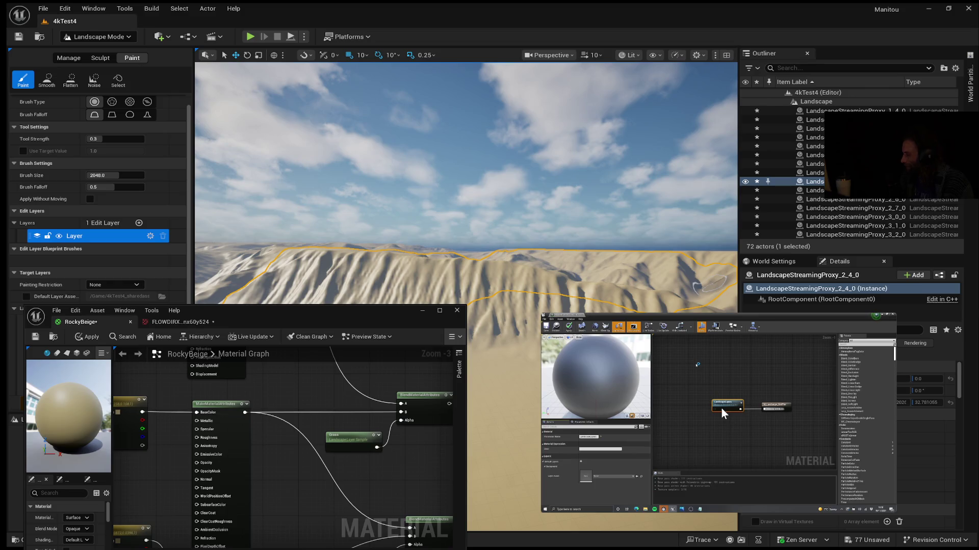
Pause the tutorial where it shows the material layer graph.
mouse_move(821, 424)
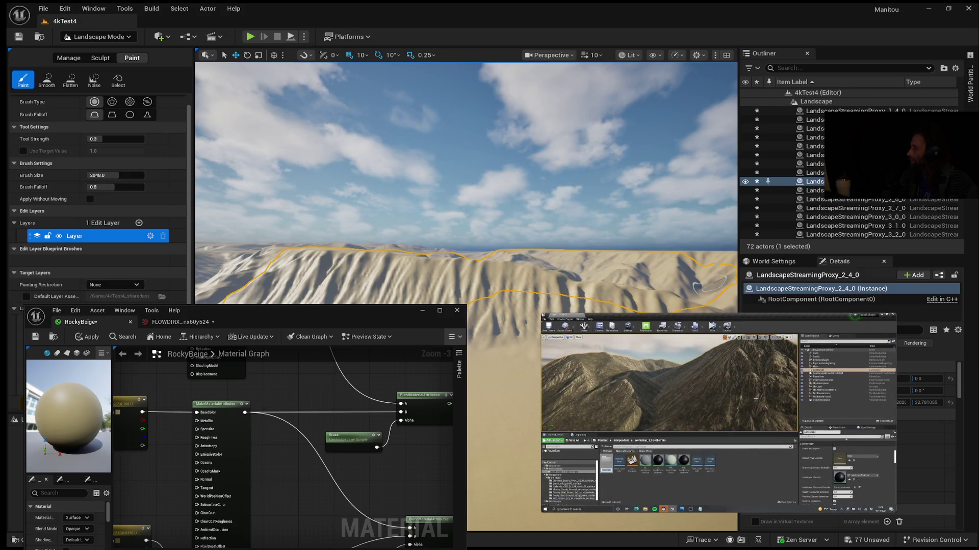
mouse_move(656, 442)
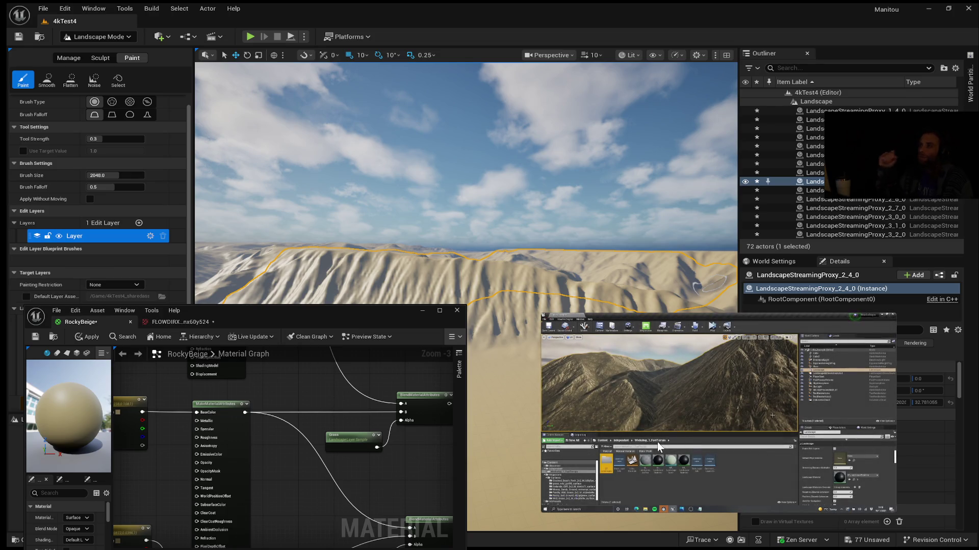
mouse_move(773, 378)
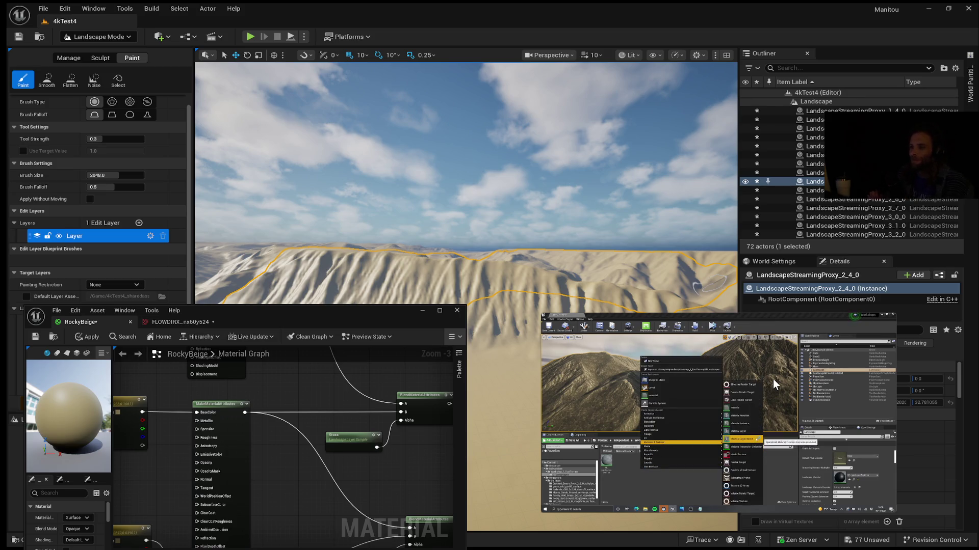
mouse_move(750, 412)
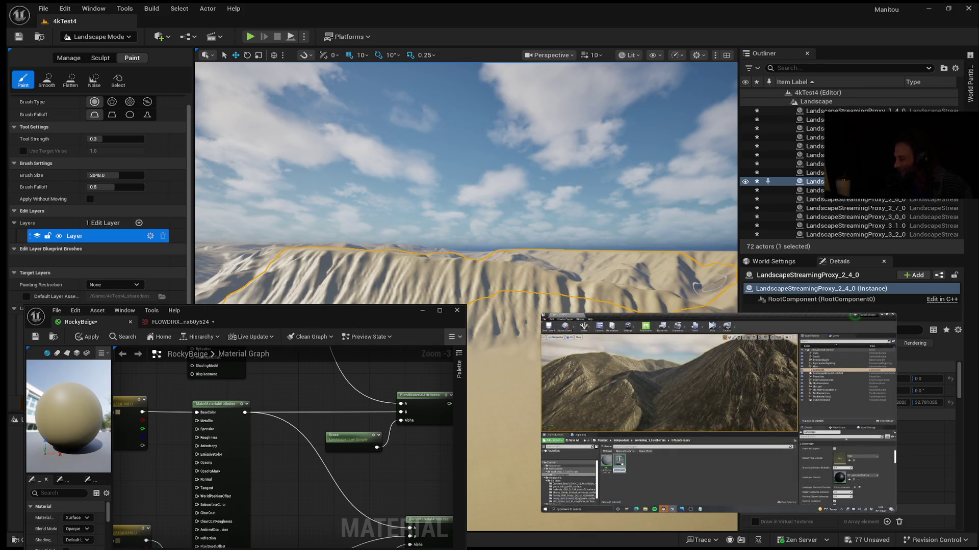
mouse_move(614, 389)
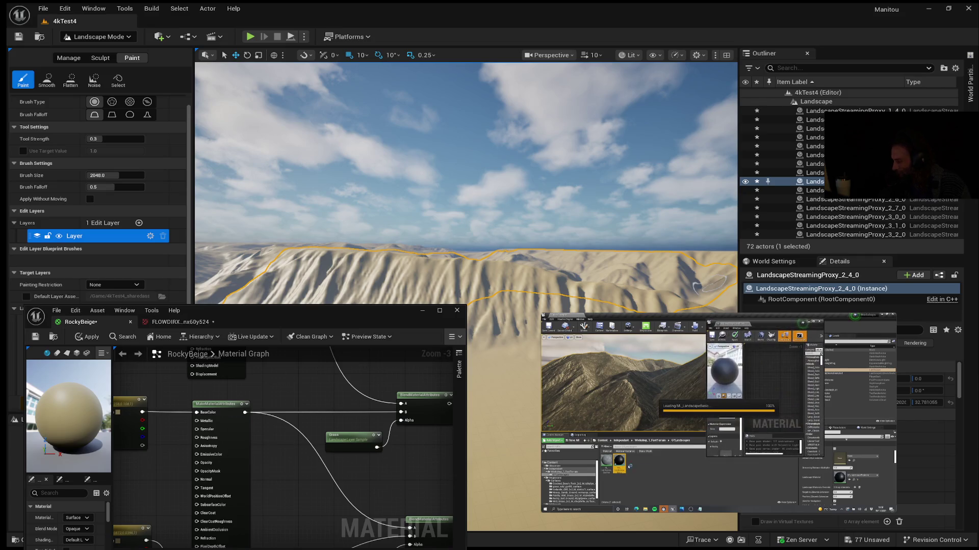
mouse_move(740, 393)
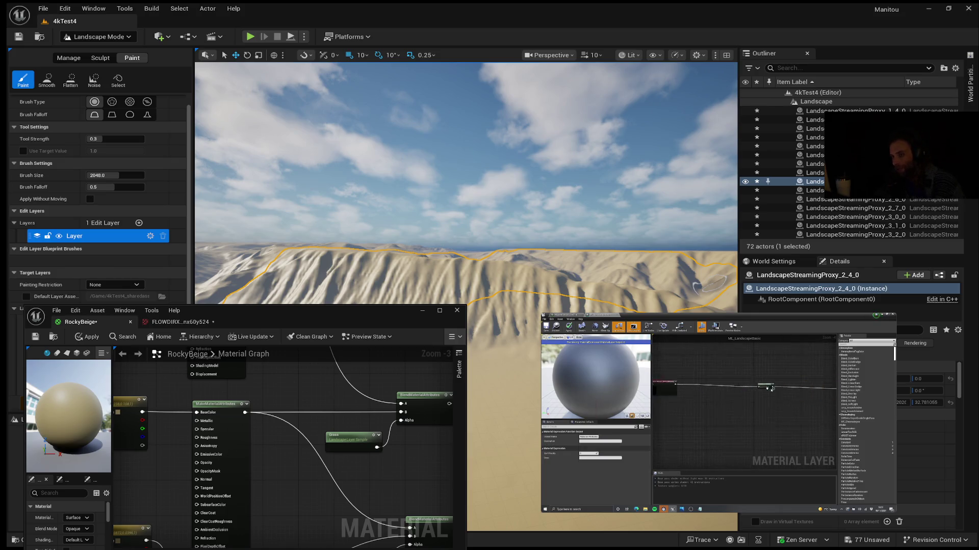
left_click(717, 411)
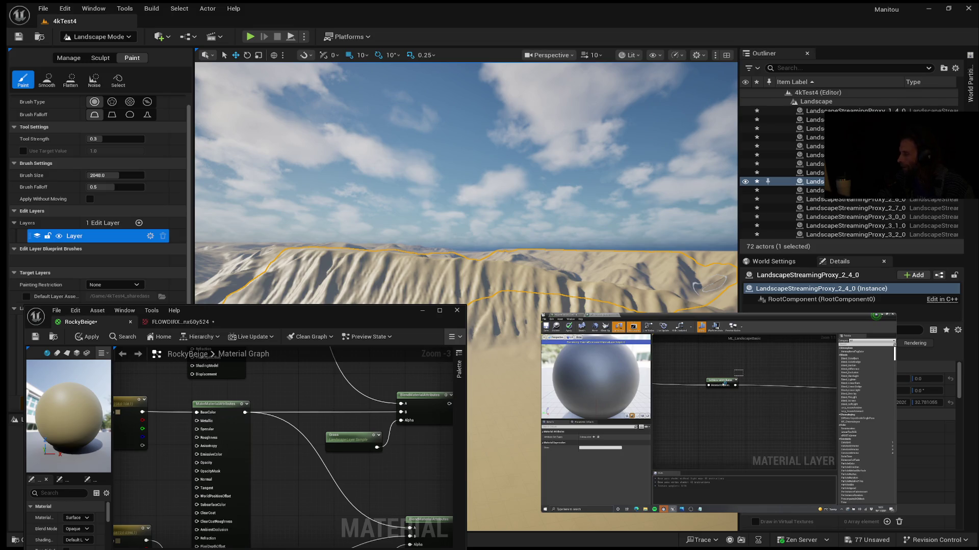
mouse_move(592, 396)
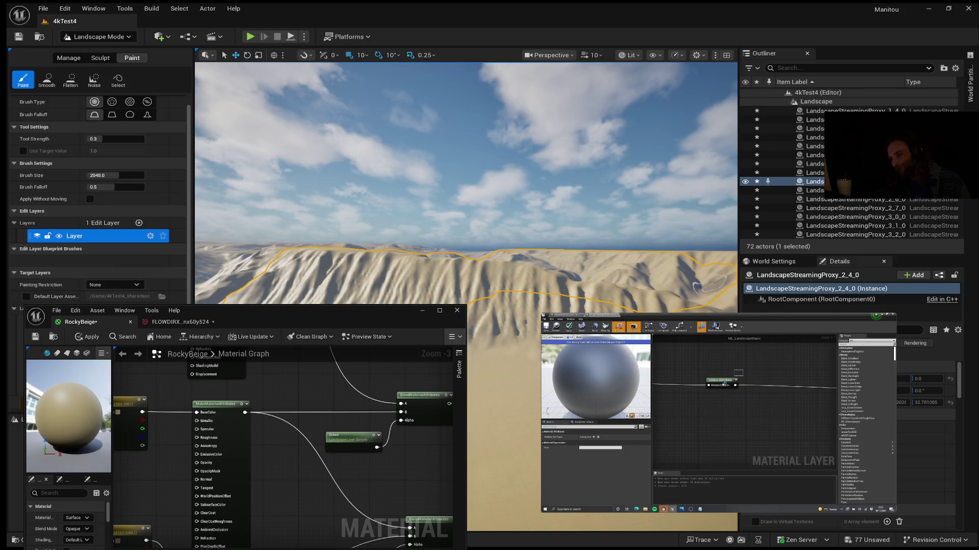
mouse_move(707, 331)
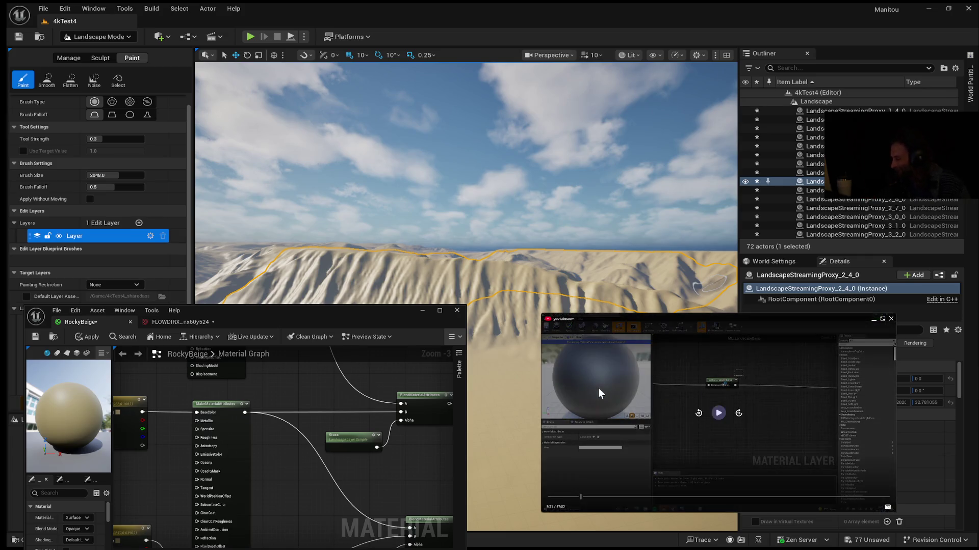
Resume the tutorial from 5:31 and let it run to about 6:18.
left_click(712, 412)
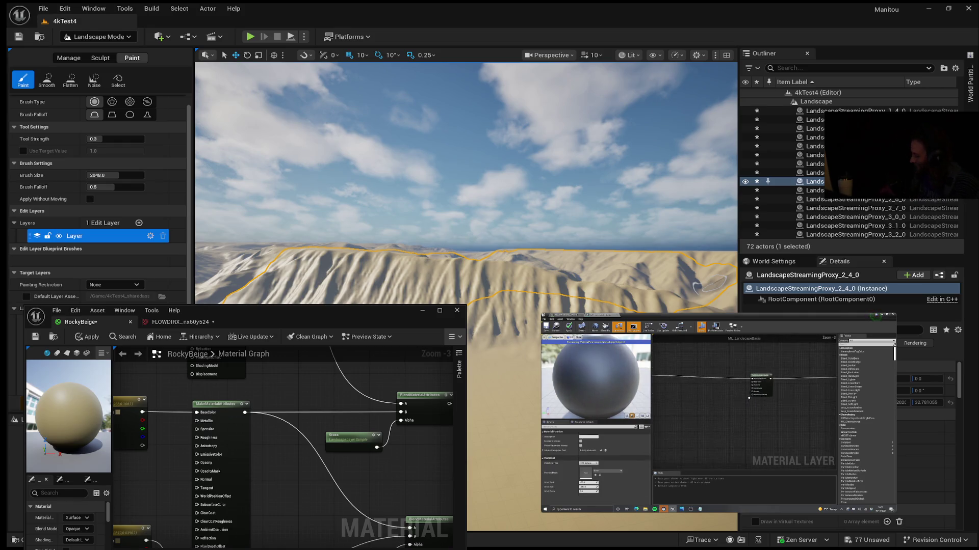
mouse_move(668, 421)
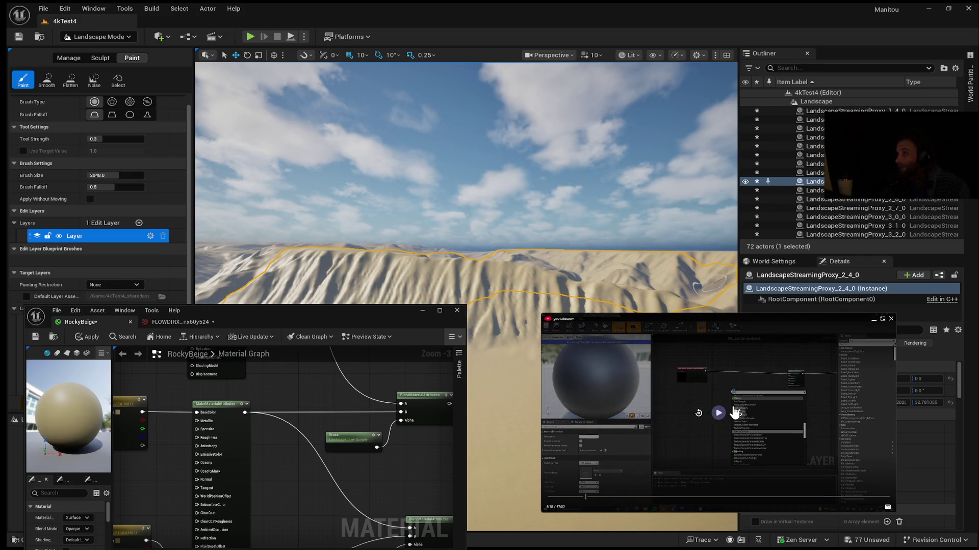
left_click(734, 411)
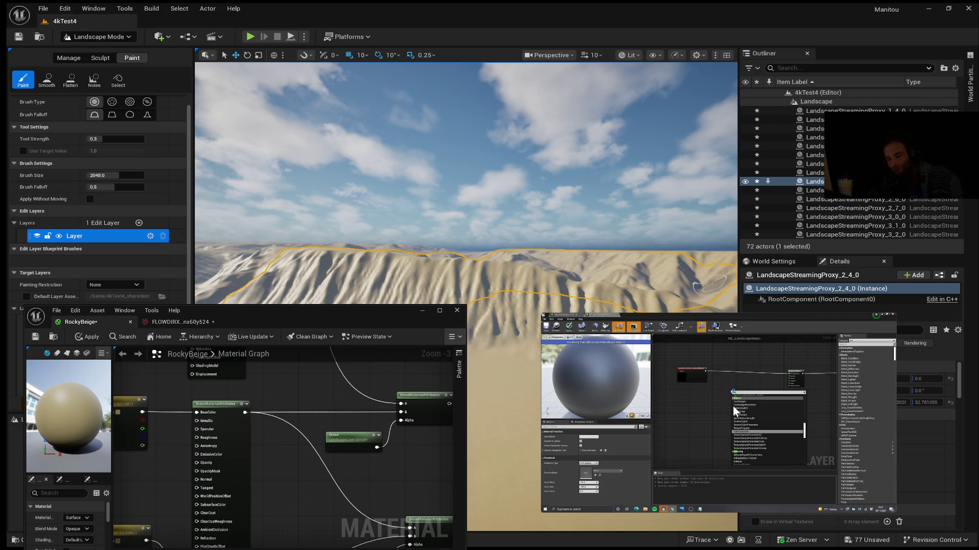
Restart the tutorial from 6:18 to watch texture nodes being placed.
mouse_move(622, 366)
left_click(718, 413)
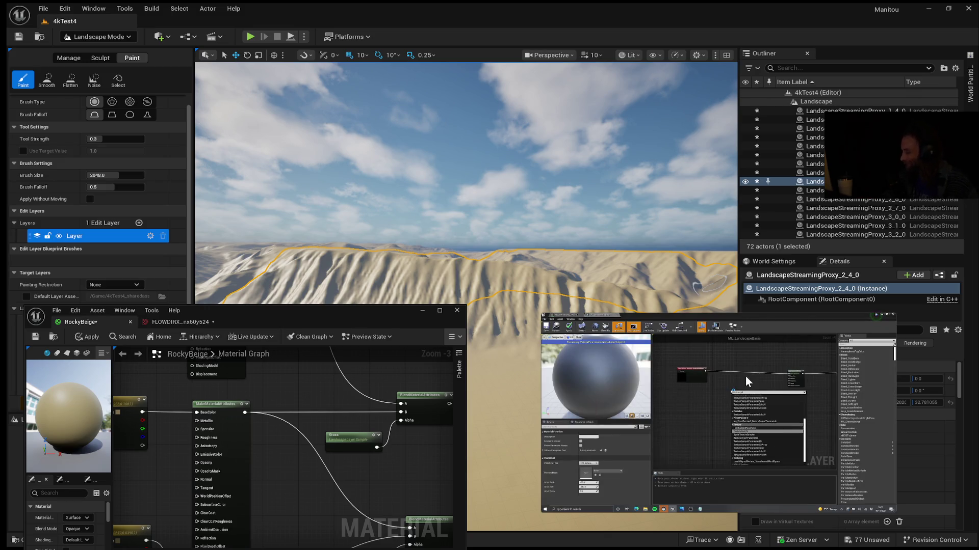
mouse_move(683, 413)
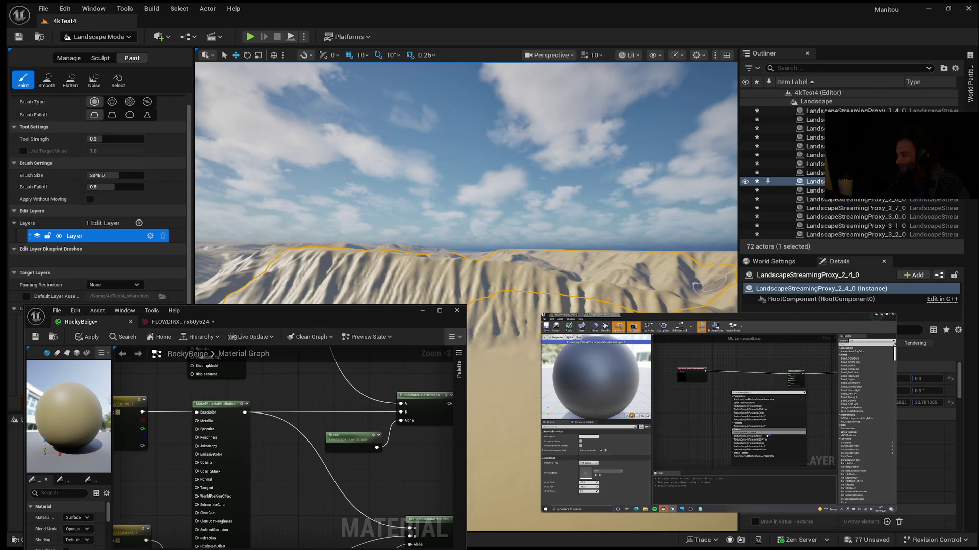
mouse_move(674, 369)
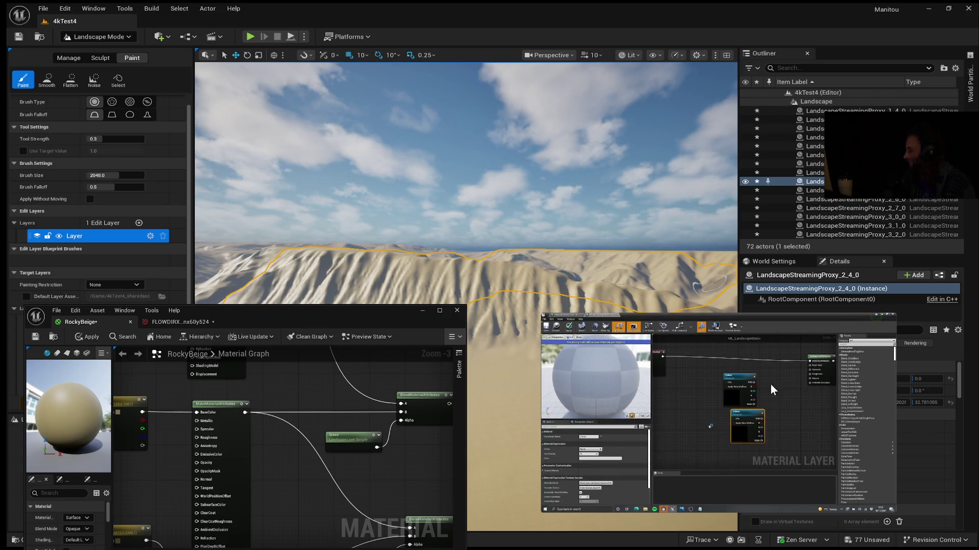
Pause the tutorial while it builds up the texture nodes.
mouse_move(771, 384)
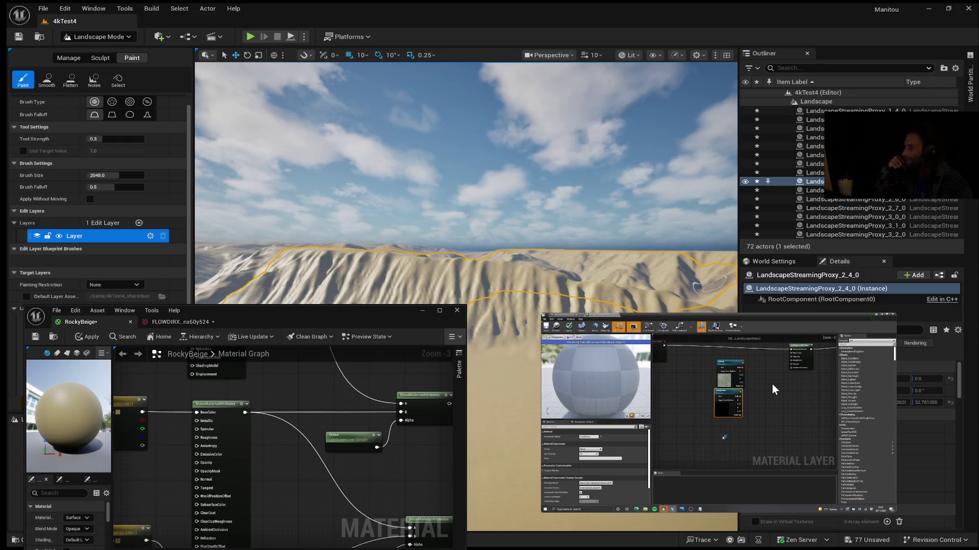
mouse_move(649, 388)
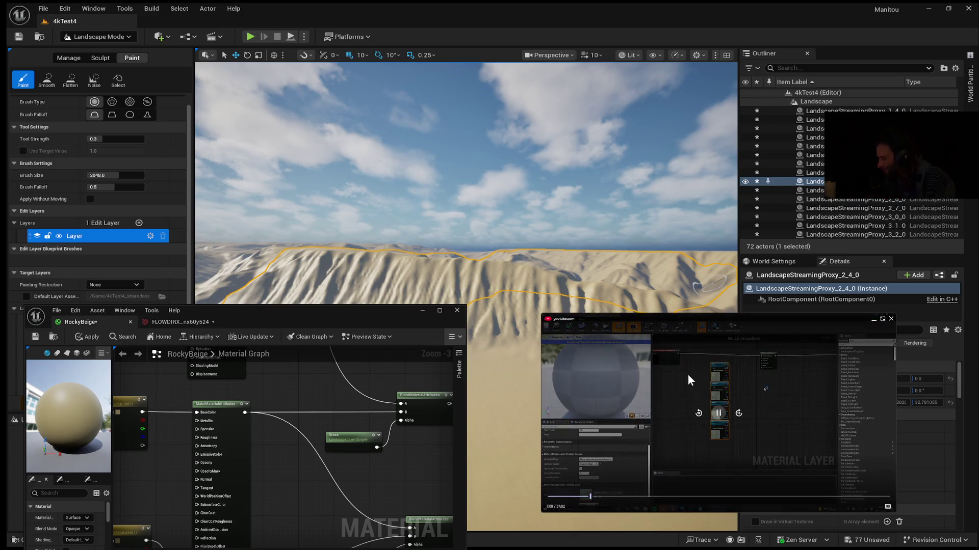
left_click(719, 414)
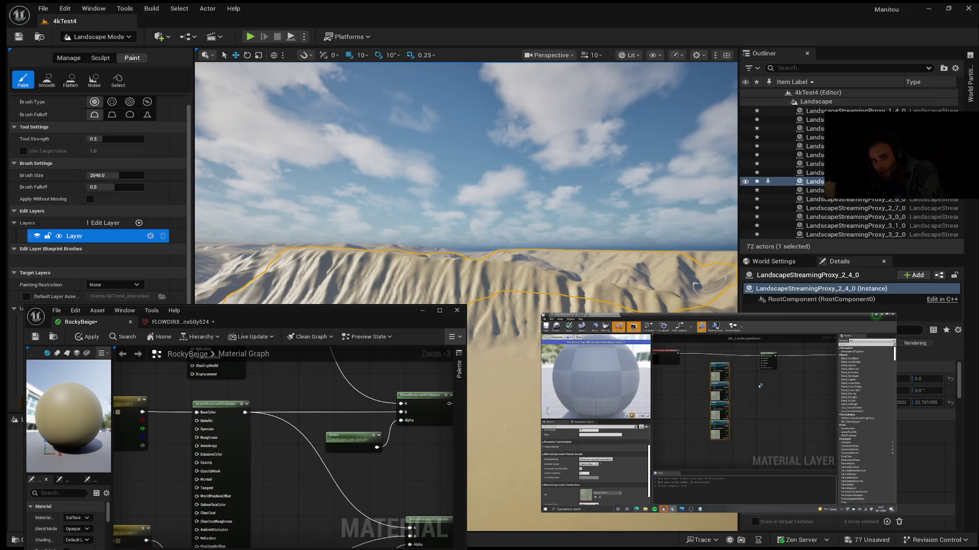
Rewind the tutorial twenty seconds, replay it, and select the MakeMaterialAttributes node.
mouse_move(792, 322)
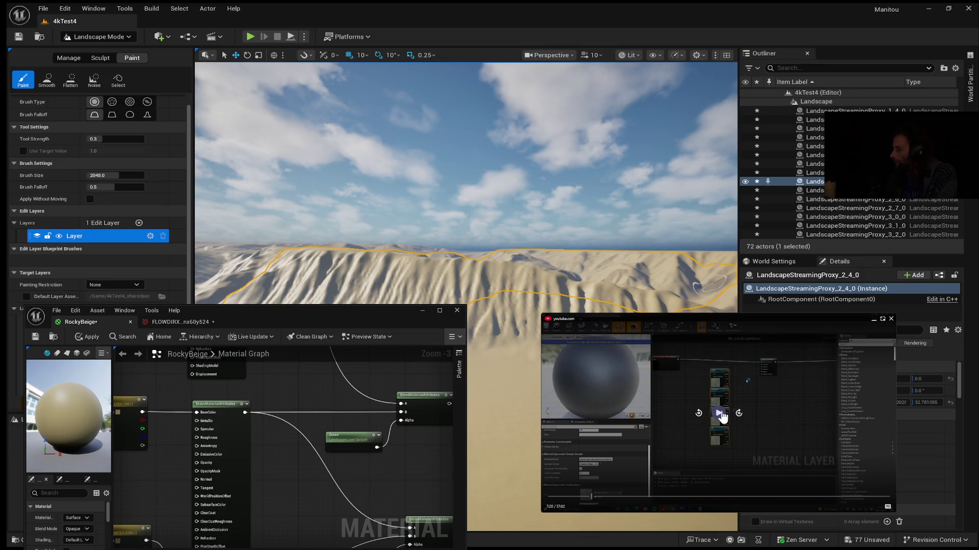
left_click(699, 413)
left_click(698, 414)
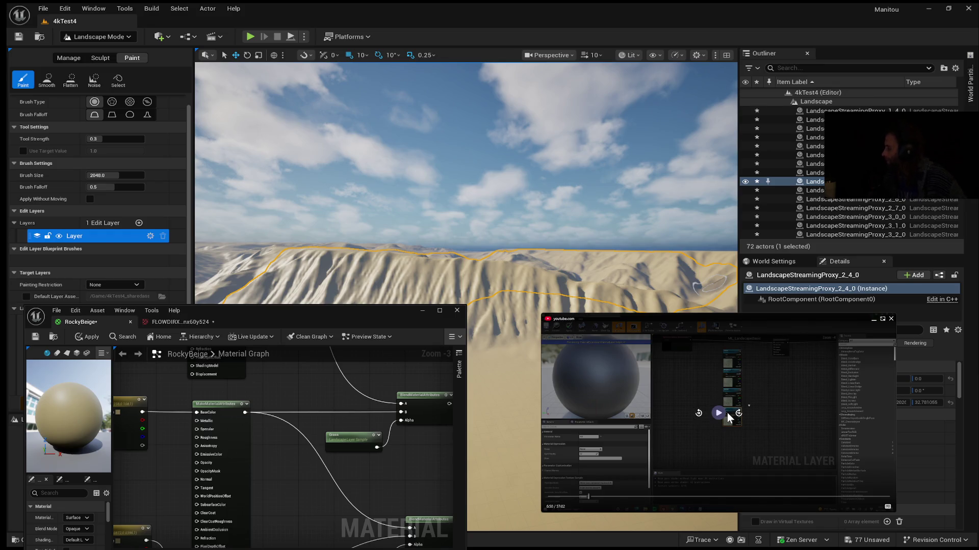
left_click(714, 411)
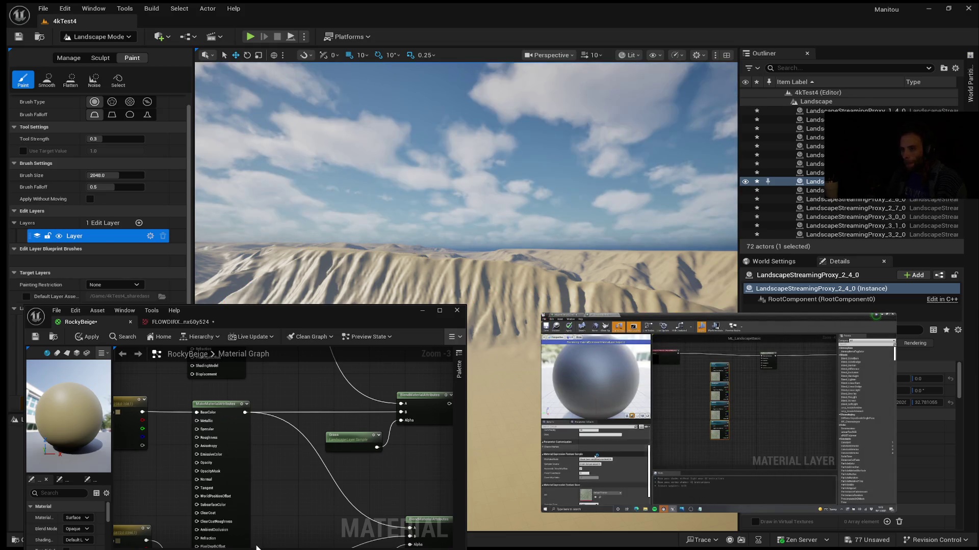
left_click(234, 457)
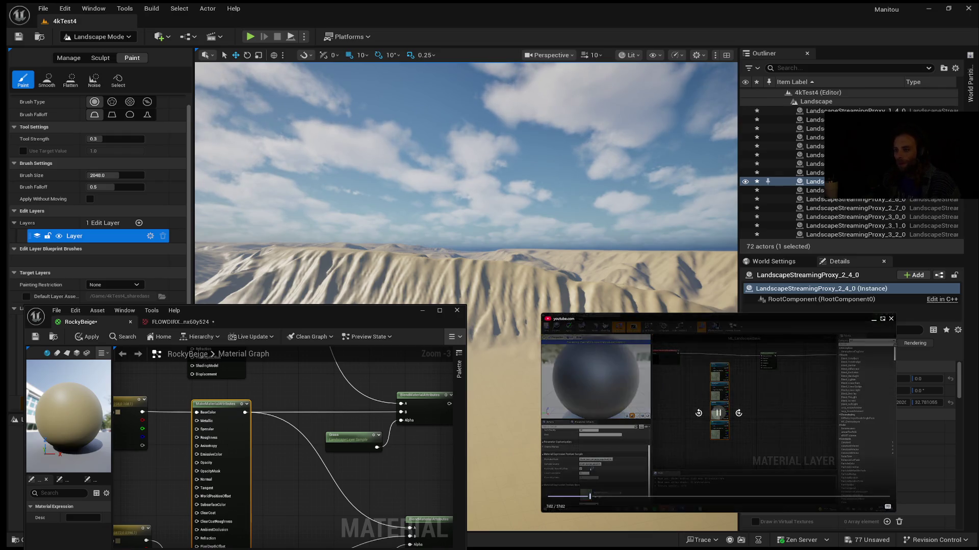
Briefly pause and resume the tutorial while the node's details are shown.
left_click(717, 414)
left_click(718, 416)
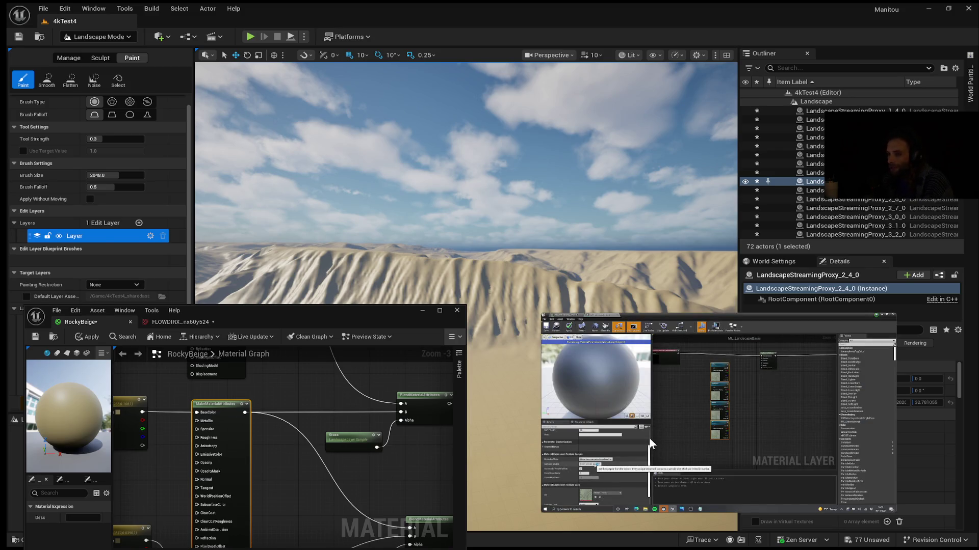
mouse_move(643, 442)
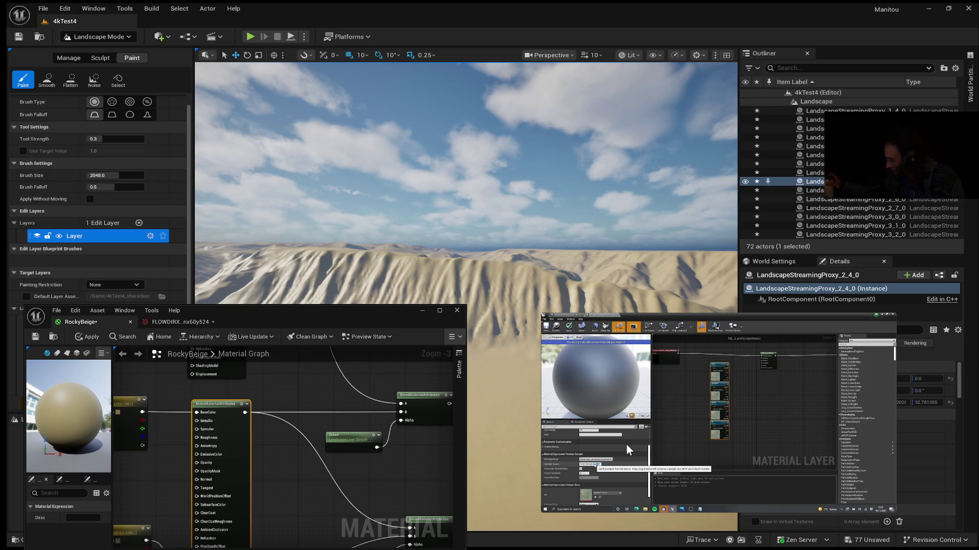
mouse_move(689, 411)
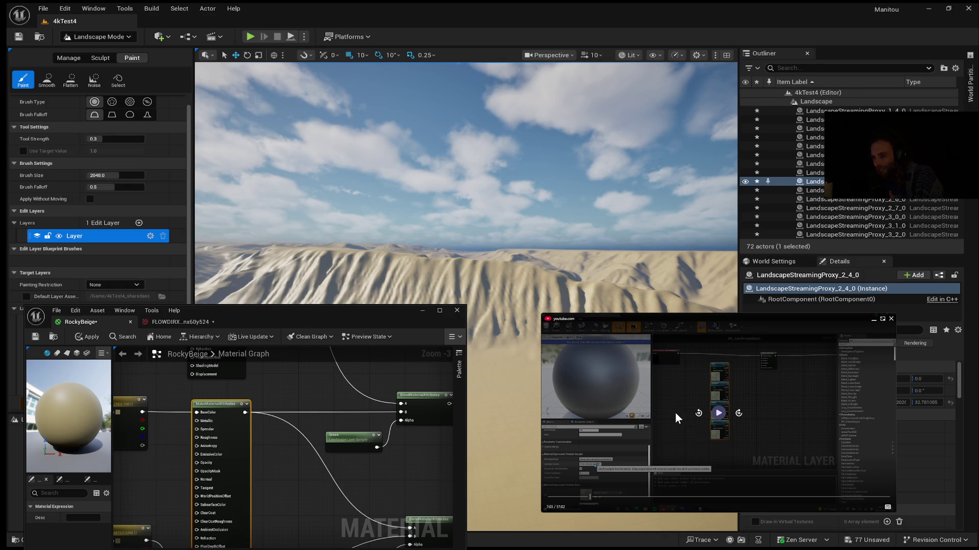
left_click(675, 412)
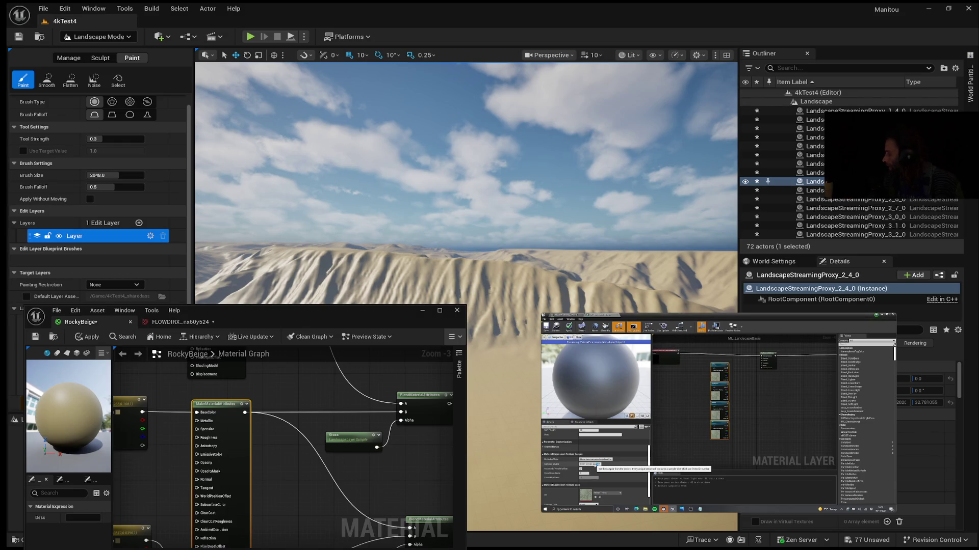
Resume the tutorial beside the RockyBeige material graph.
left_click(717, 412)
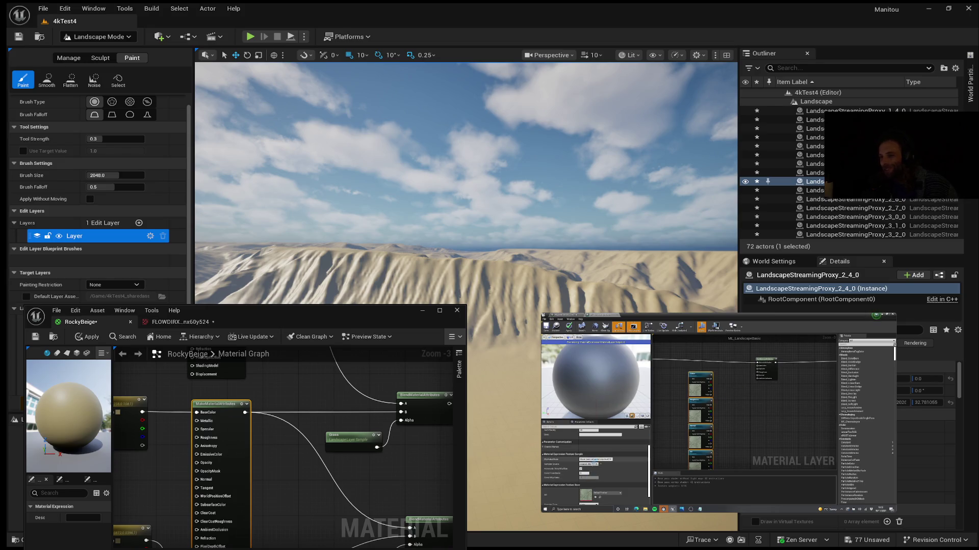
mouse_move(734, 377)
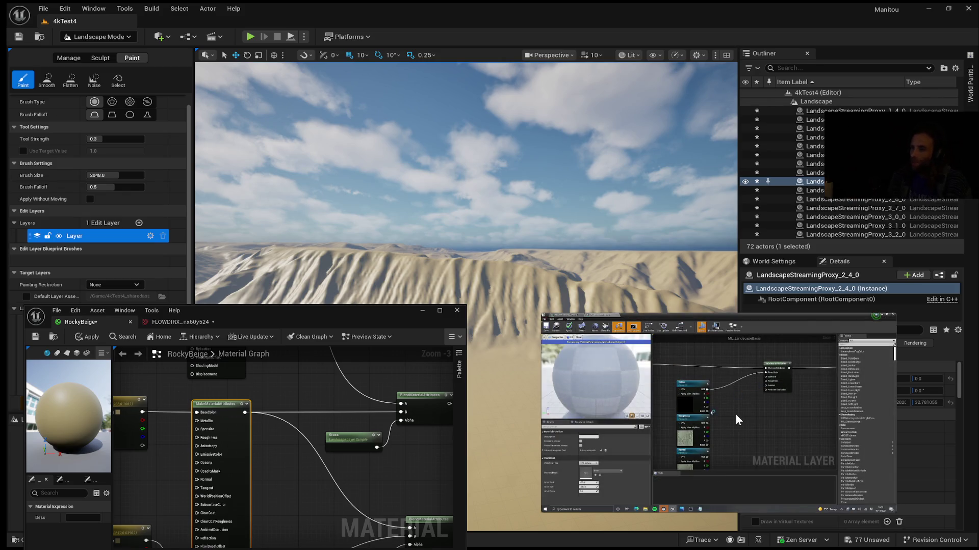
Pause the tutorial at 7:38, resume it, then pause again on the texture nodes.
mouse_move(736, 415)
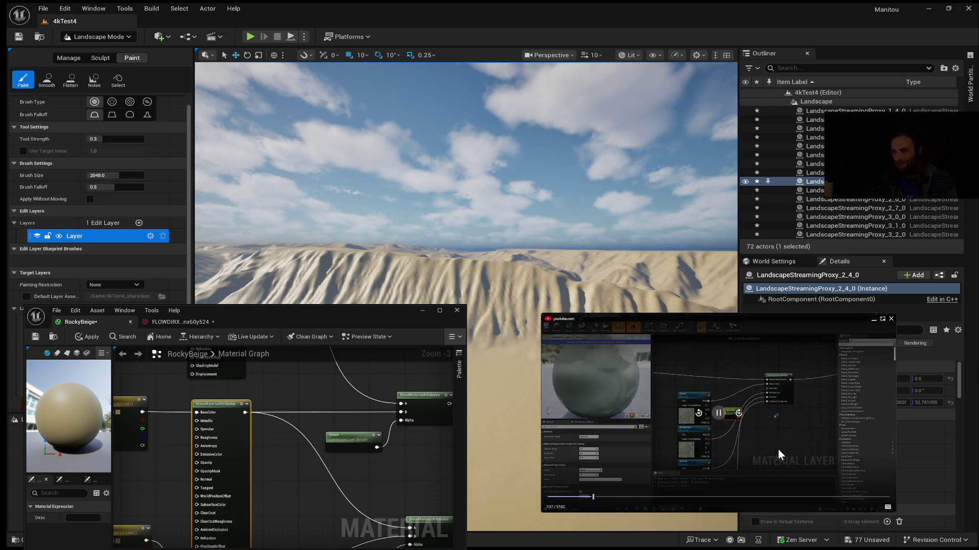
left_click(719, 414)
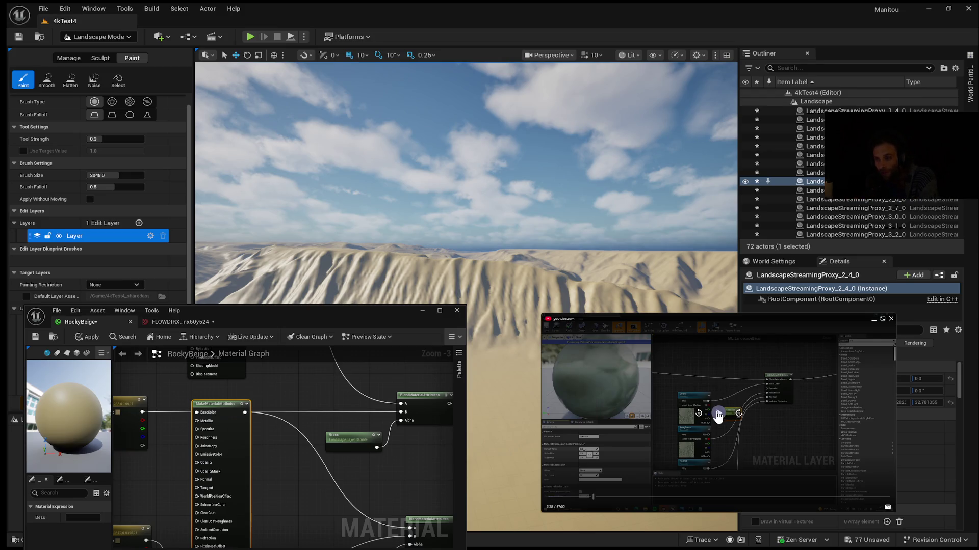
left_click(718, 414)
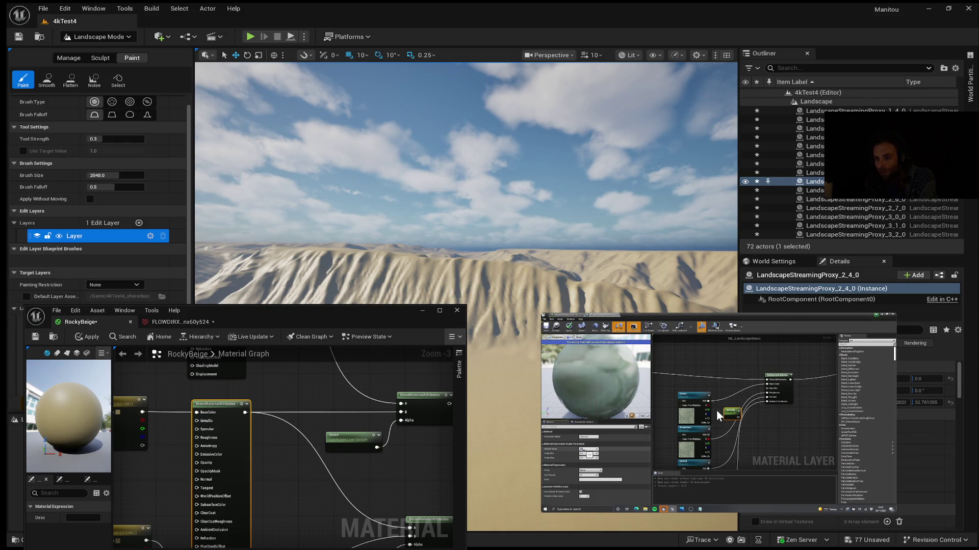
left_click(717, 411)
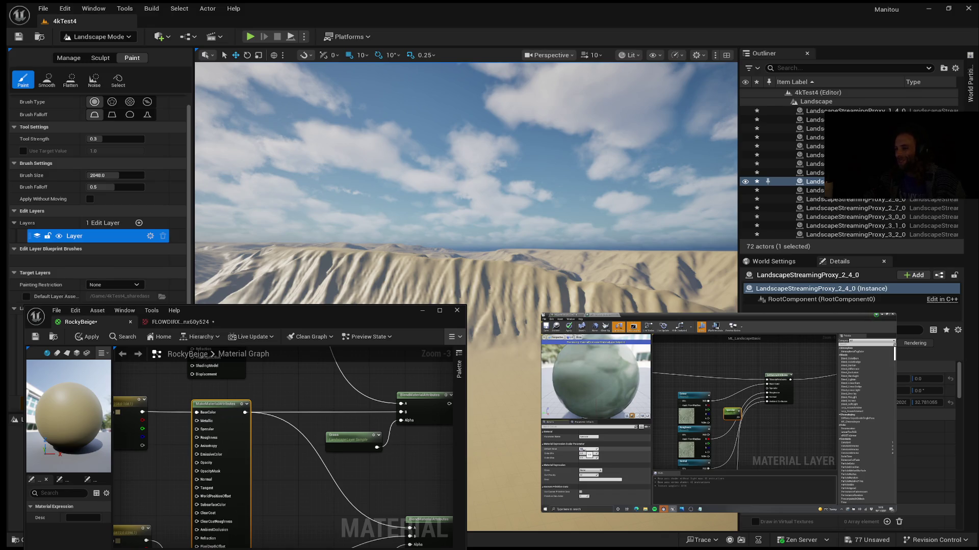
mouse_move(730, 421)
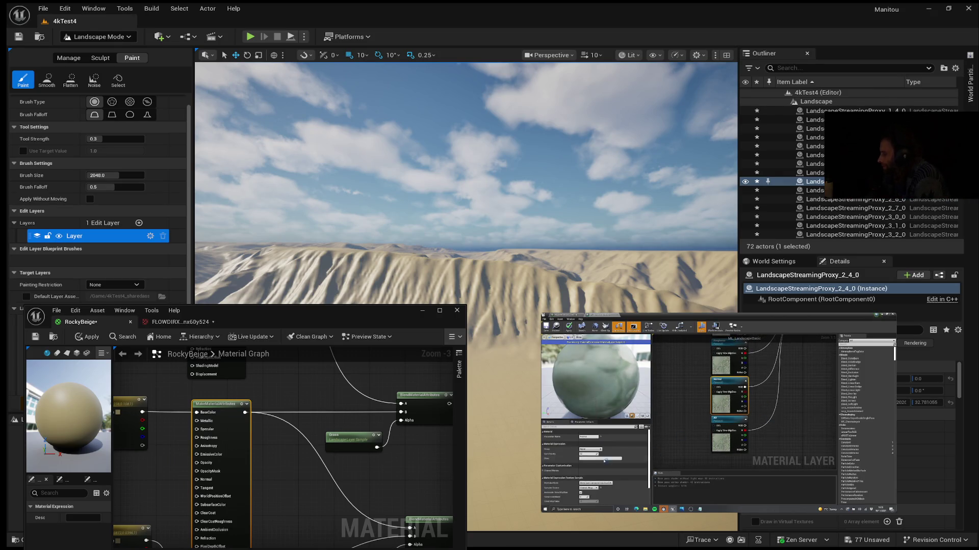
mouse_move(855, 456)
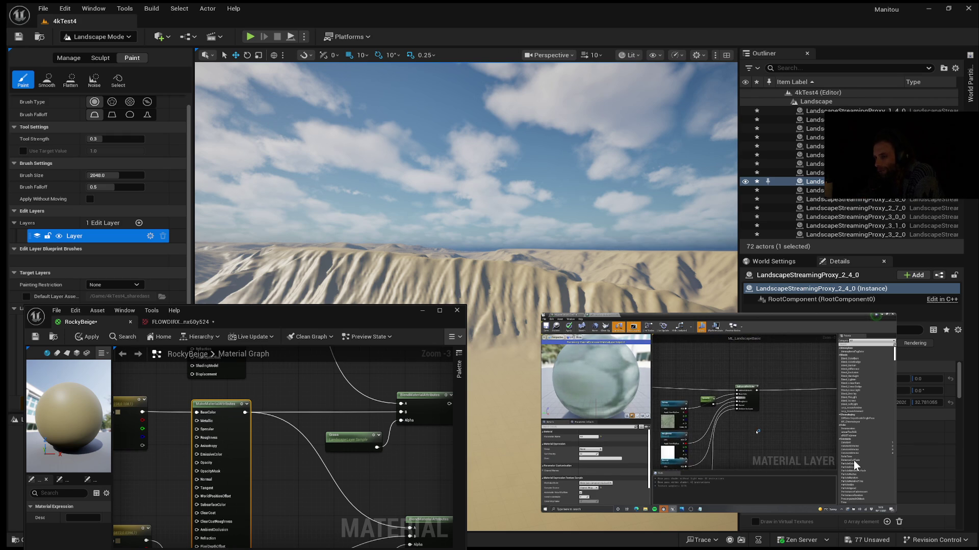
mouse_move(714, 390)
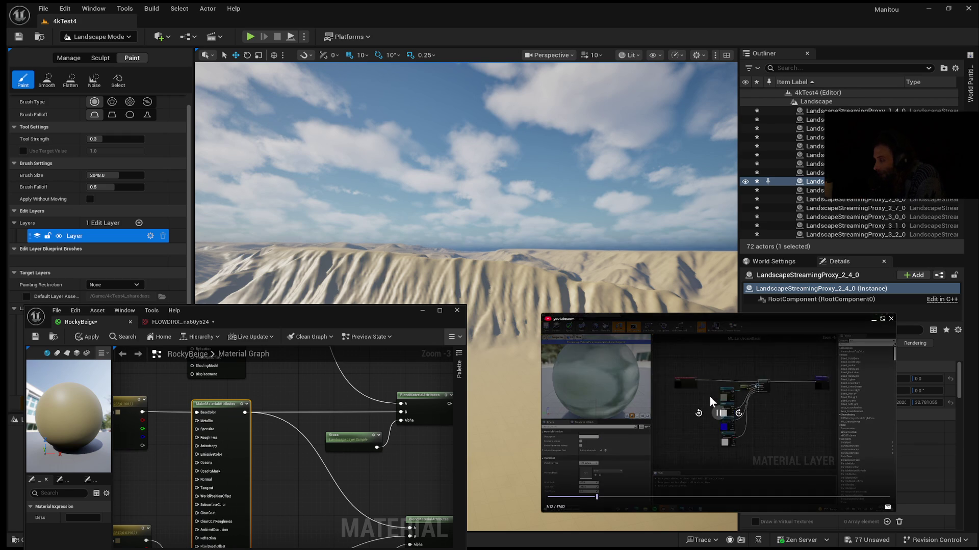
left_click(714, 412)
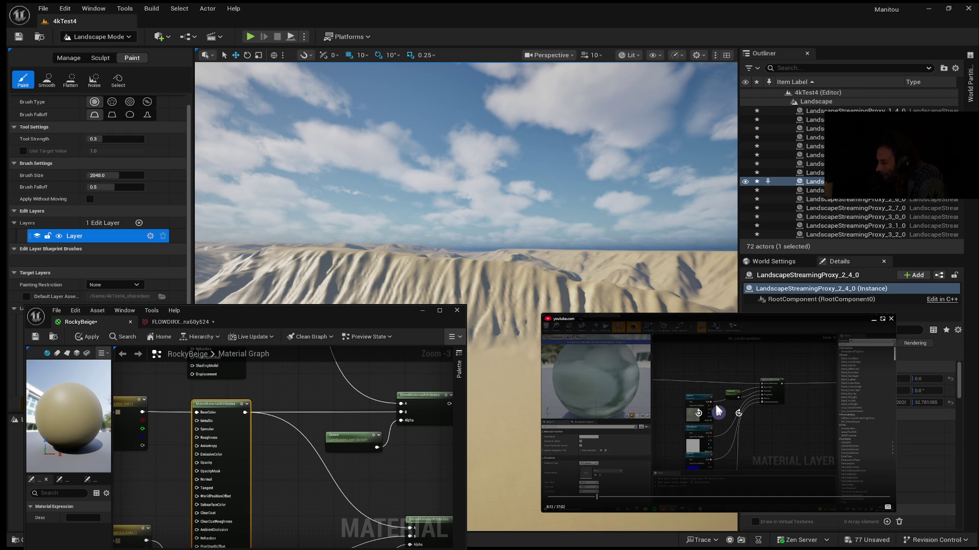
left_click(715, 403)
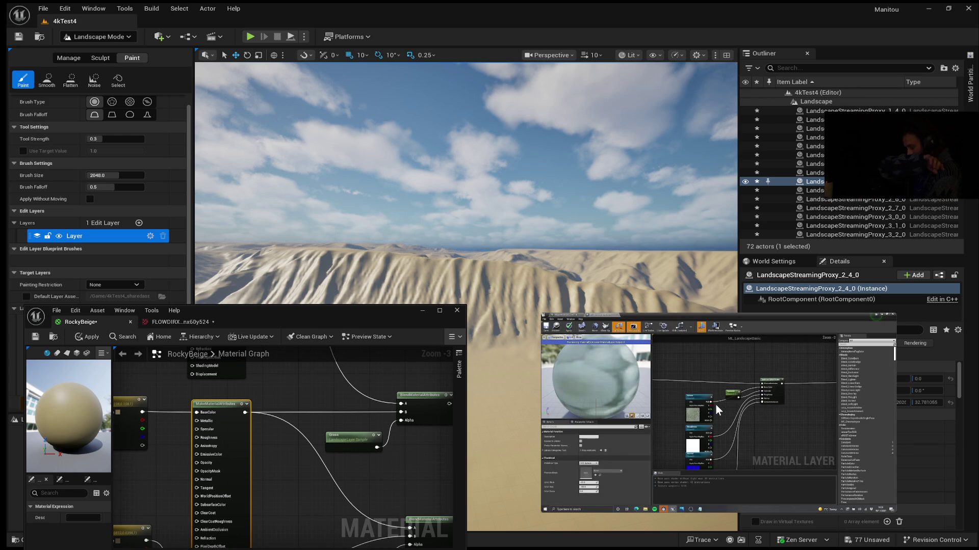
left_click(717, 404)
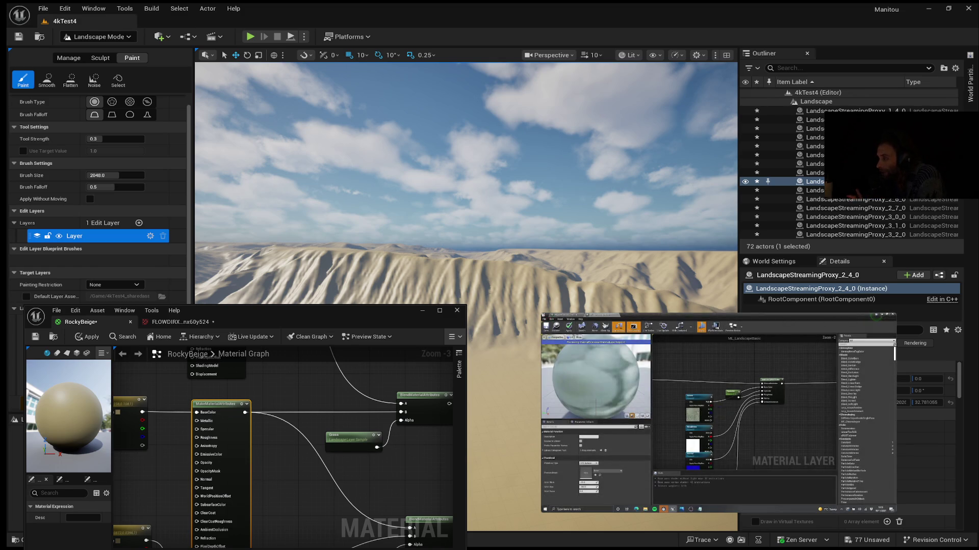
left_click(617, 347)
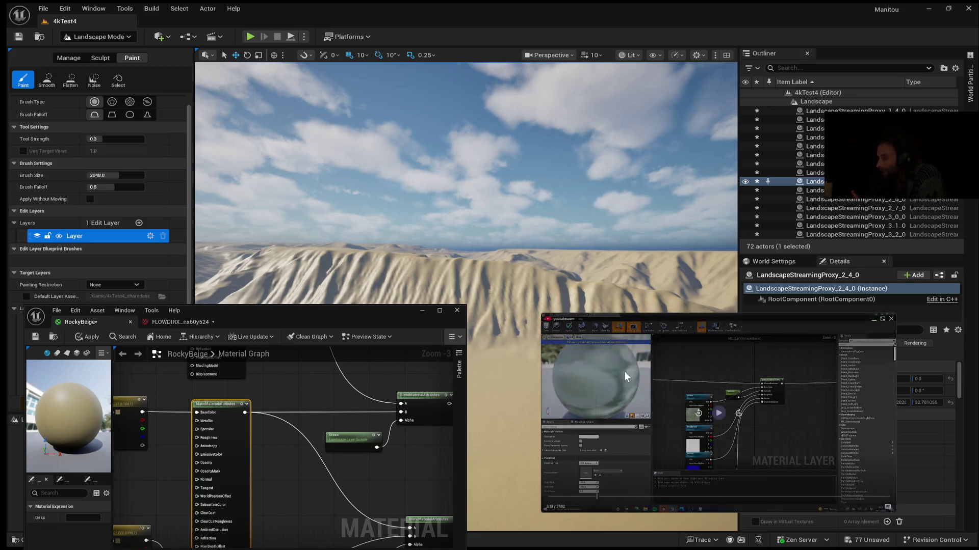
left_click(625, 372)
left_click(718, 413)
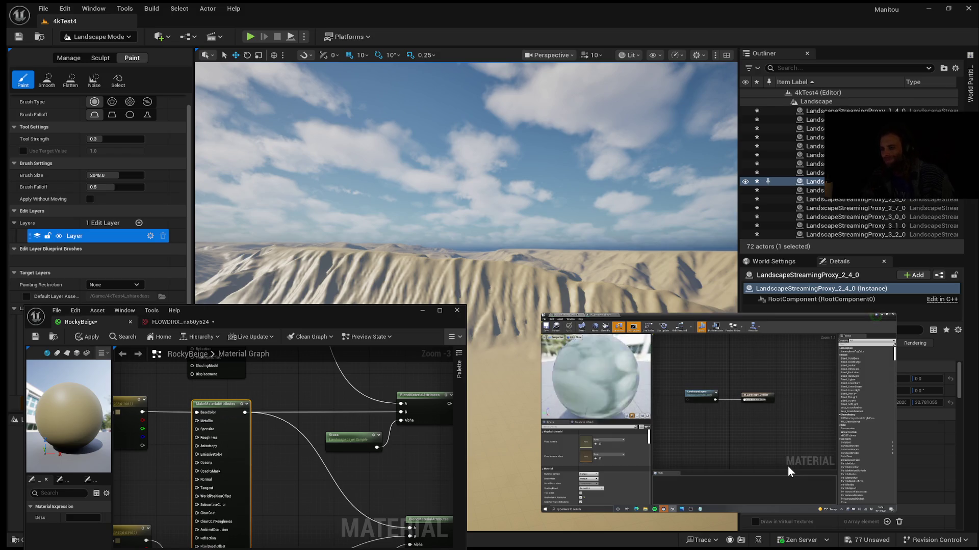
Pause the tutorial on its two-node layer graph with the mottled grey-green sphere.
mouse_move(851, 457)
left_click(714, 412)
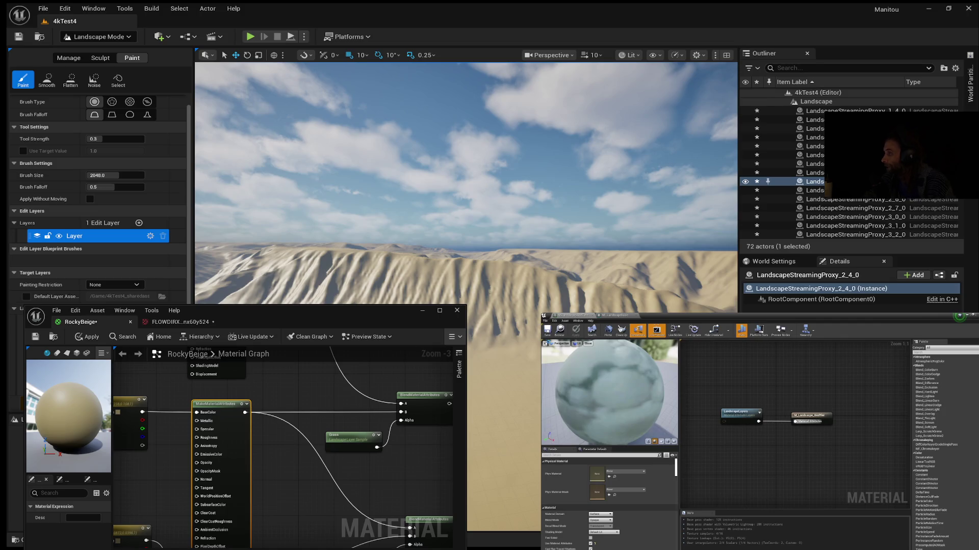
Resume the tutorial until it shows the layered material on a mountain landscape.
mouse_move(616, 459)
left_click(761, 439)
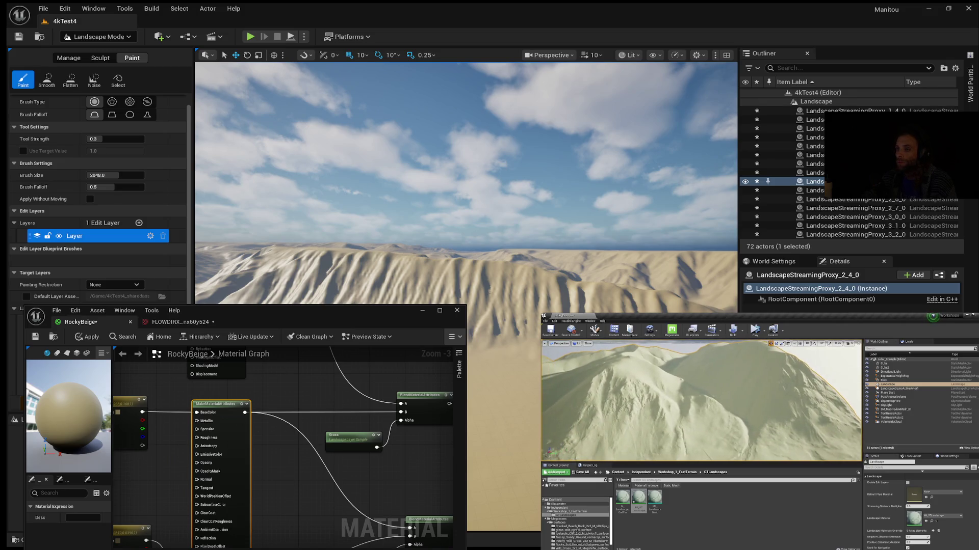
Pause, resume and pause the tutorial again at its Background layer stack.
mouse_move(585, 363)
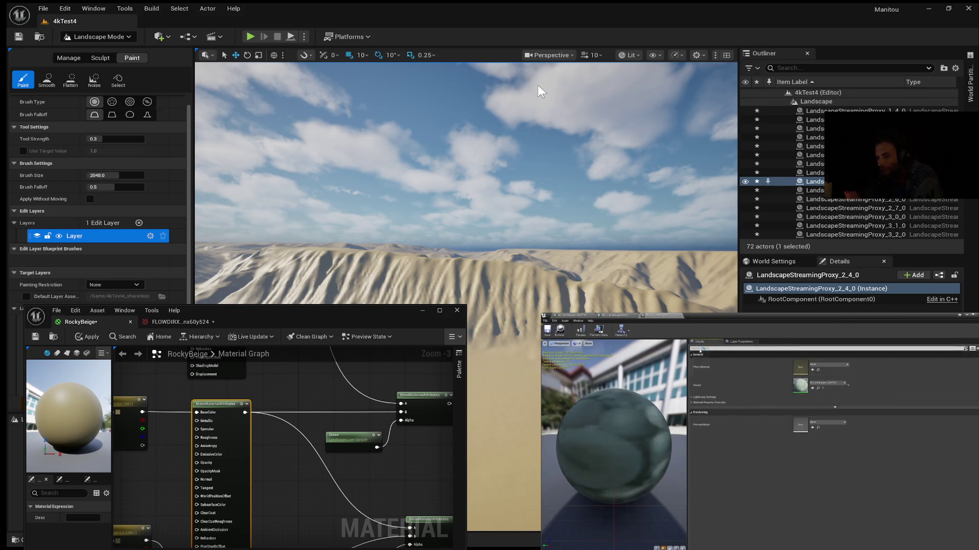
mouse_move(712, 362)
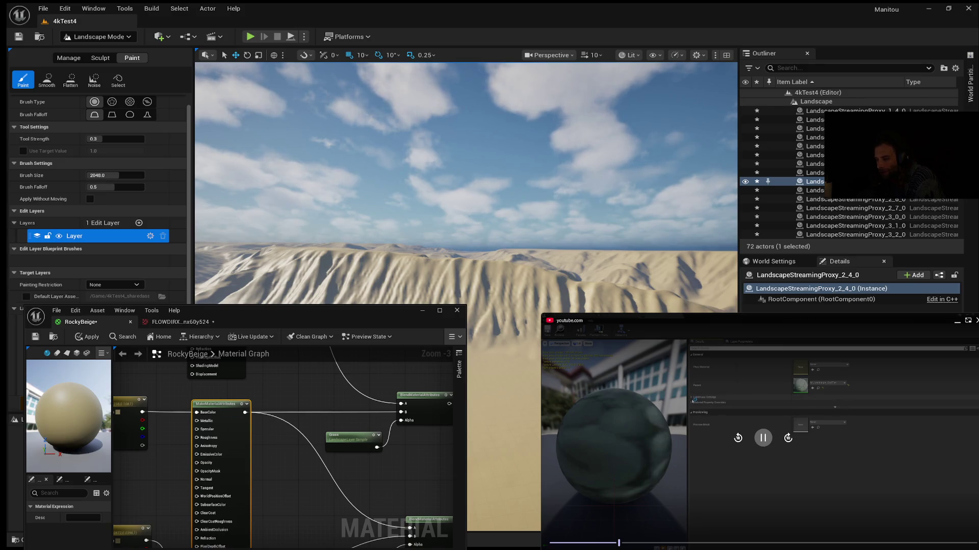
left_click(764, 441)
left_click(764, 441)
left_click(763, 441)
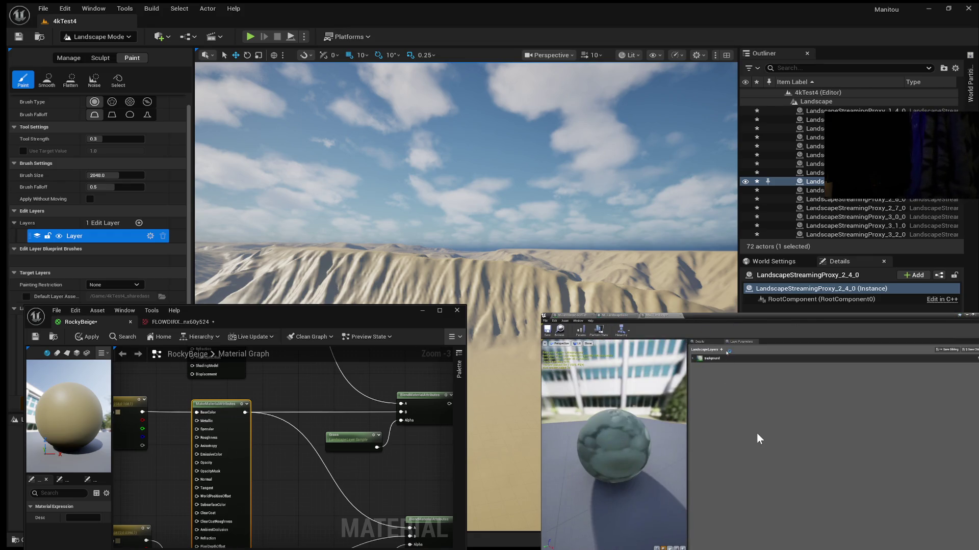
Pause and replay the tutorial where Layer 1's texture parameters appear above the Background layer.
mouse_move(784, 442)
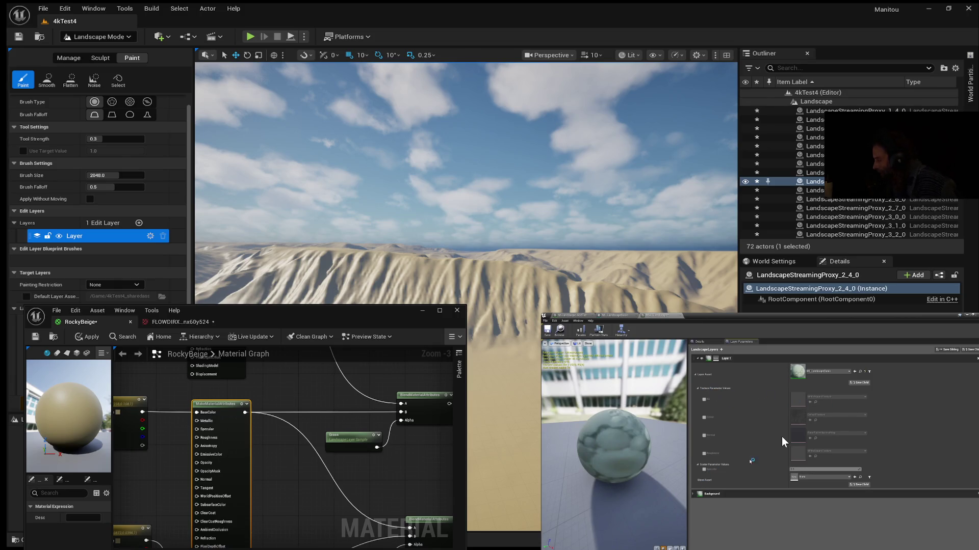
left_click(763, 440)
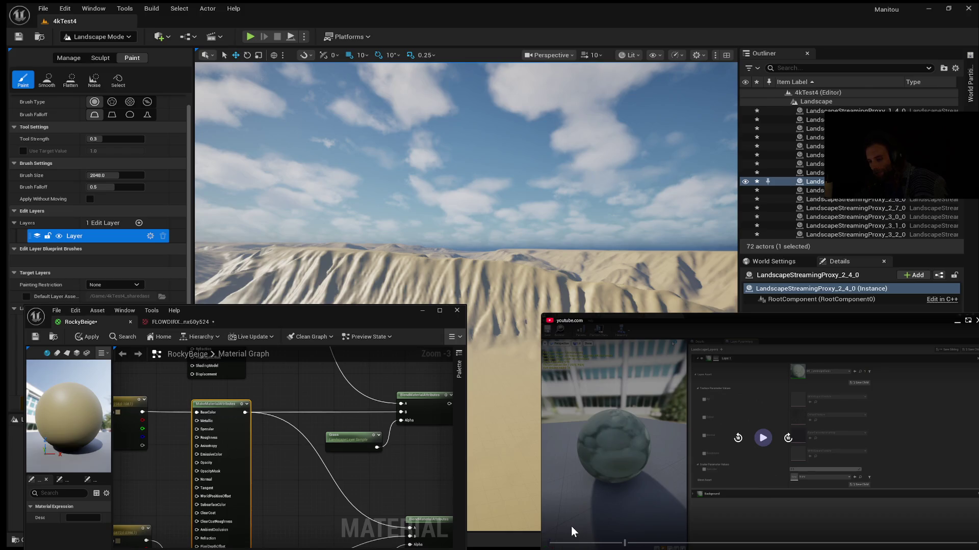
key("space")
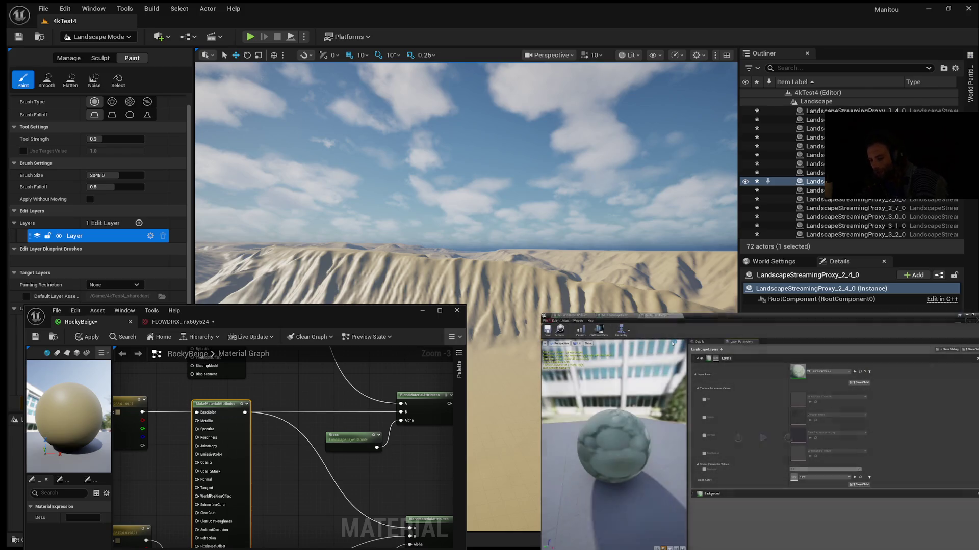
key("space")
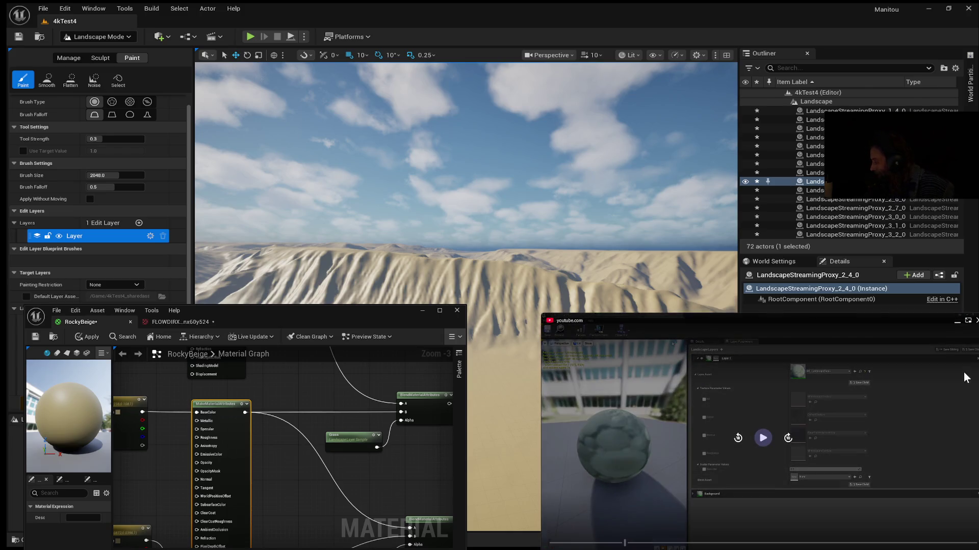
key("space")
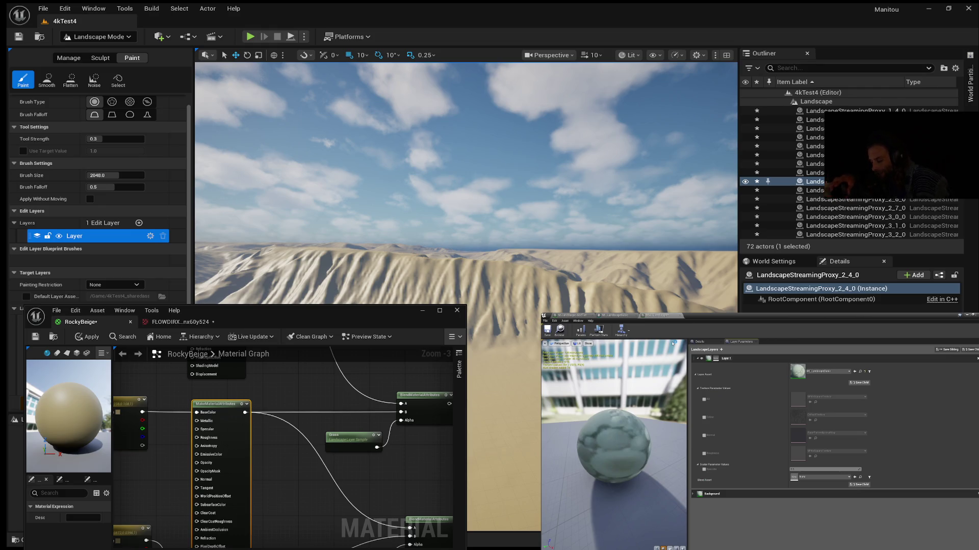
mouse_move(899, 426)
mouse_move(304, 391)
left_mouse_down()
mouse_move(259, 408)
mouse_move(251, 439)
mouse_move(286, 399)
mouse_move(333, 387)
left_mouse_up()
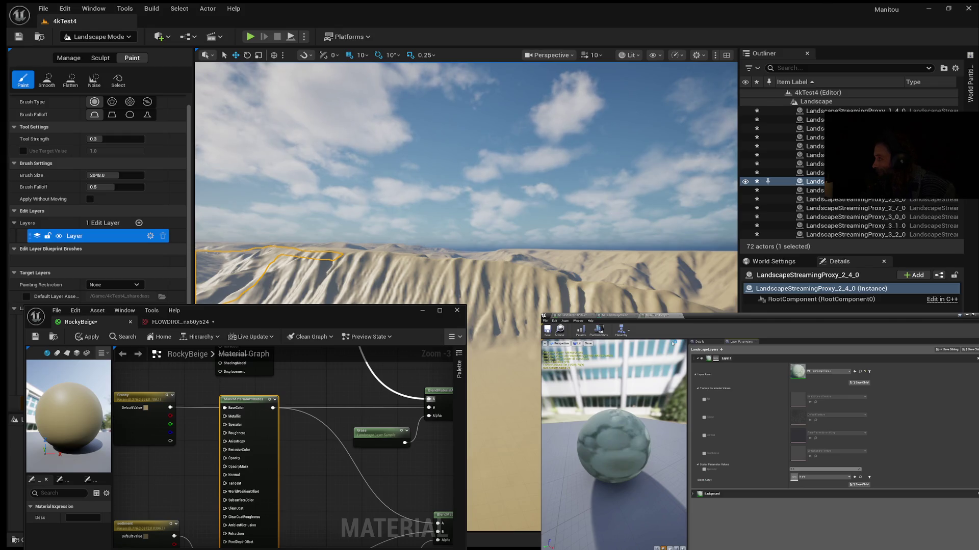
mouse_move(741, 442)
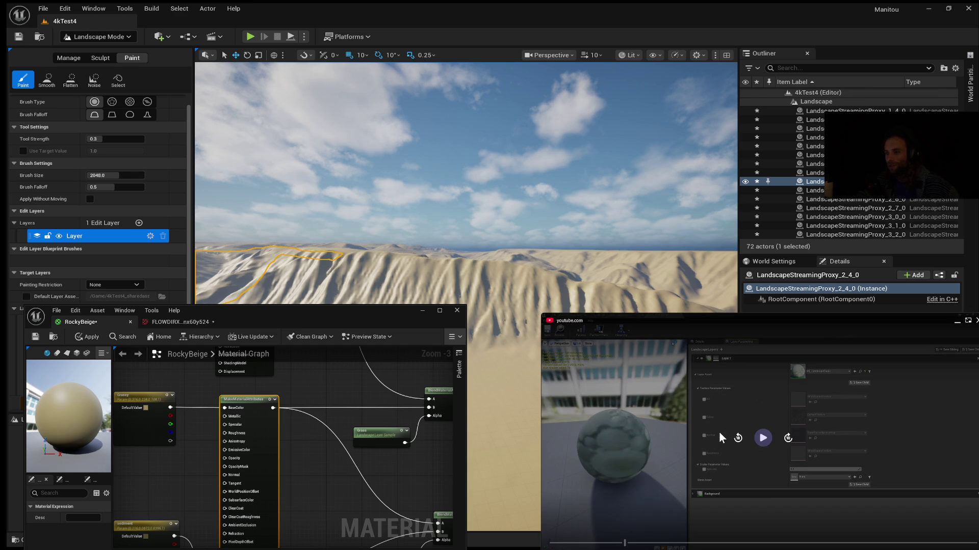
left_click(763, 439)
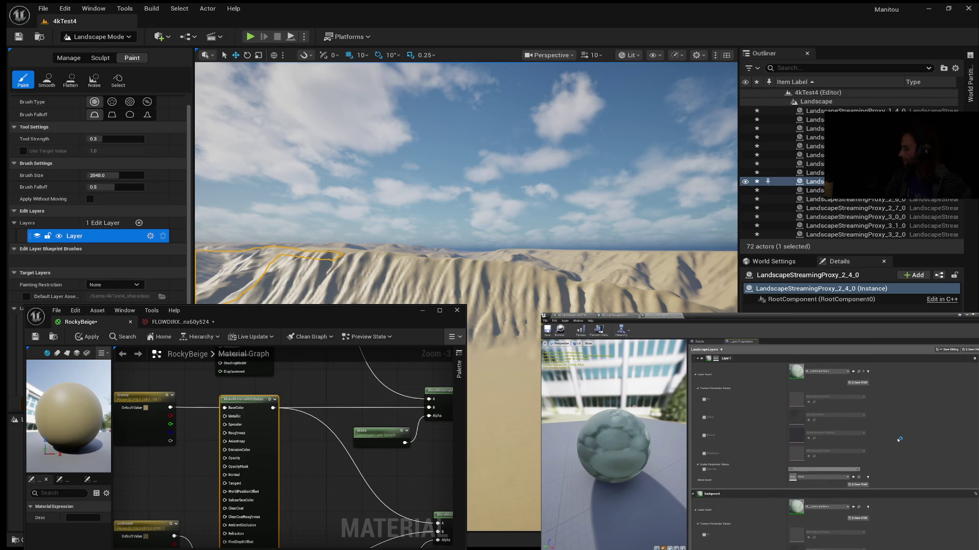
mouse_move(955, 548)
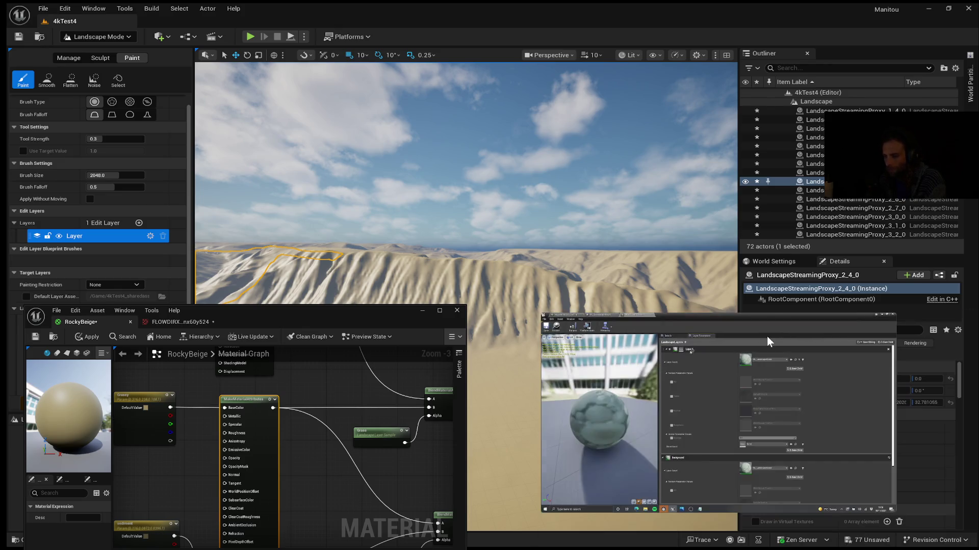
mouse_move(630, 424)
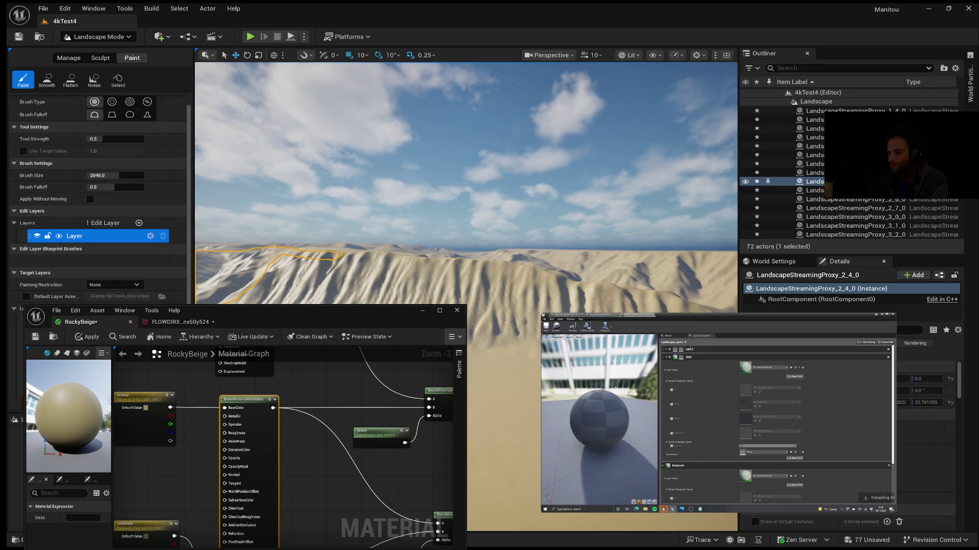
mouse_move(719, 413)
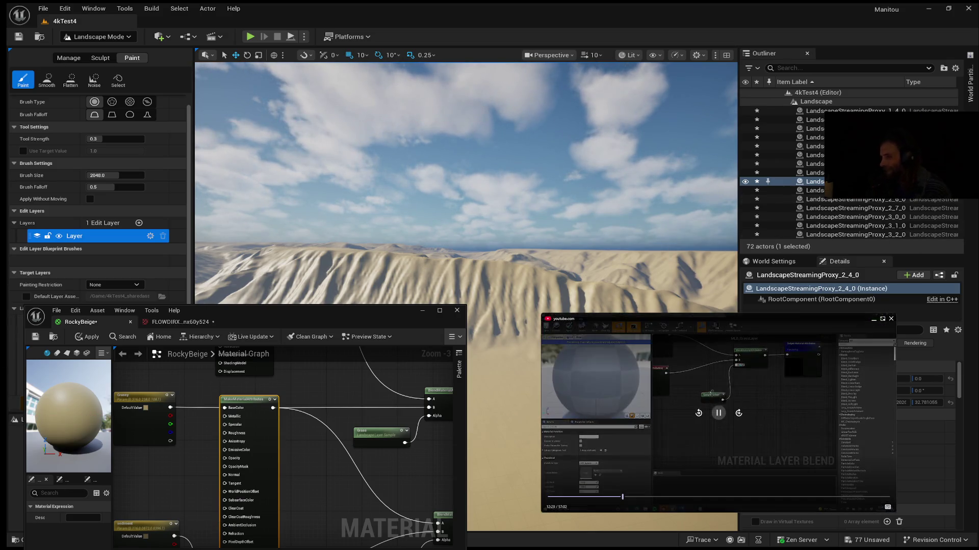
mouse_move(719, 413)
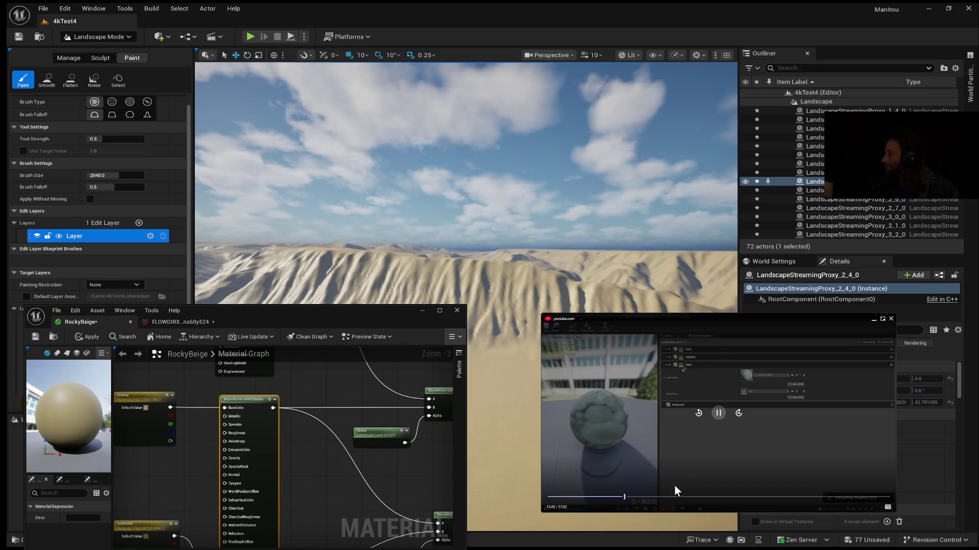
left_click(717, 414)
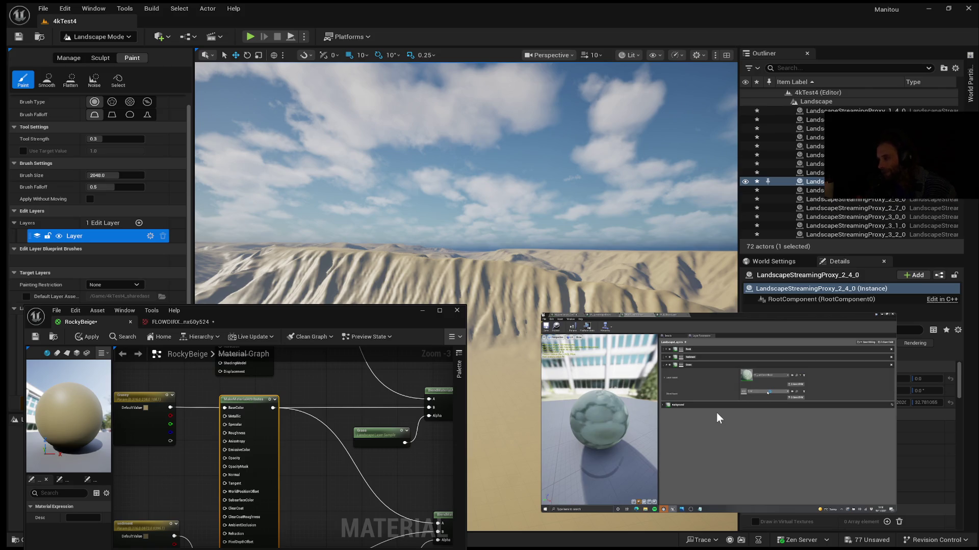
left_click(719, 414)
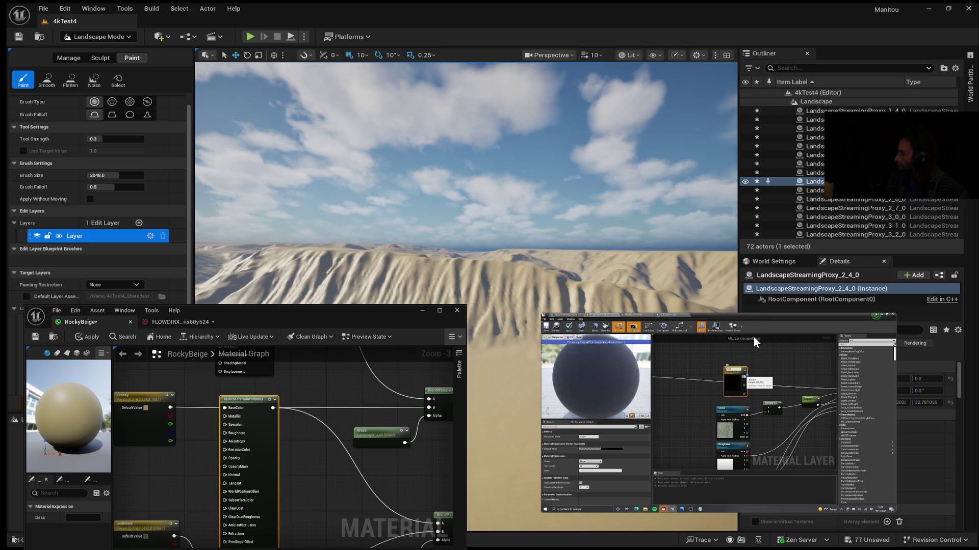
mouse_move(751, 338)
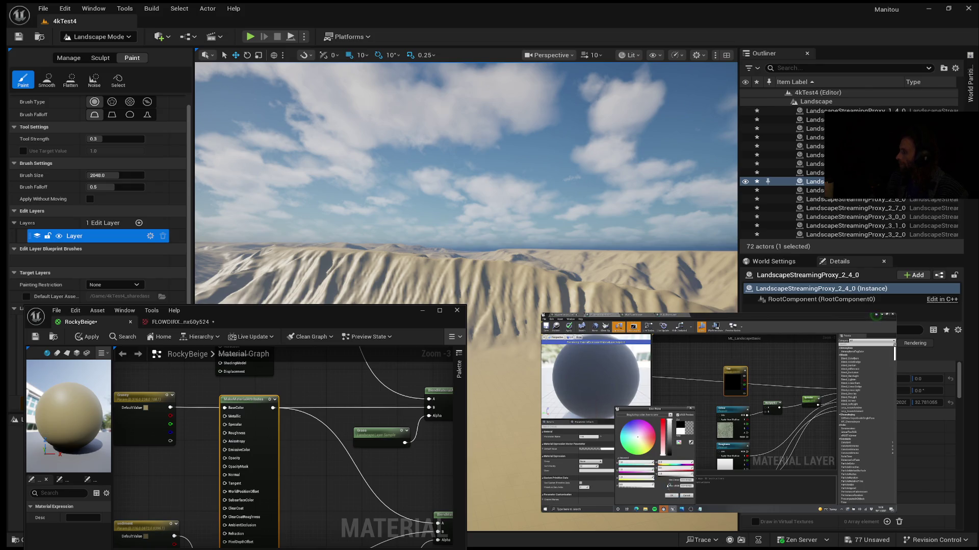
mouse_move(655, 380)
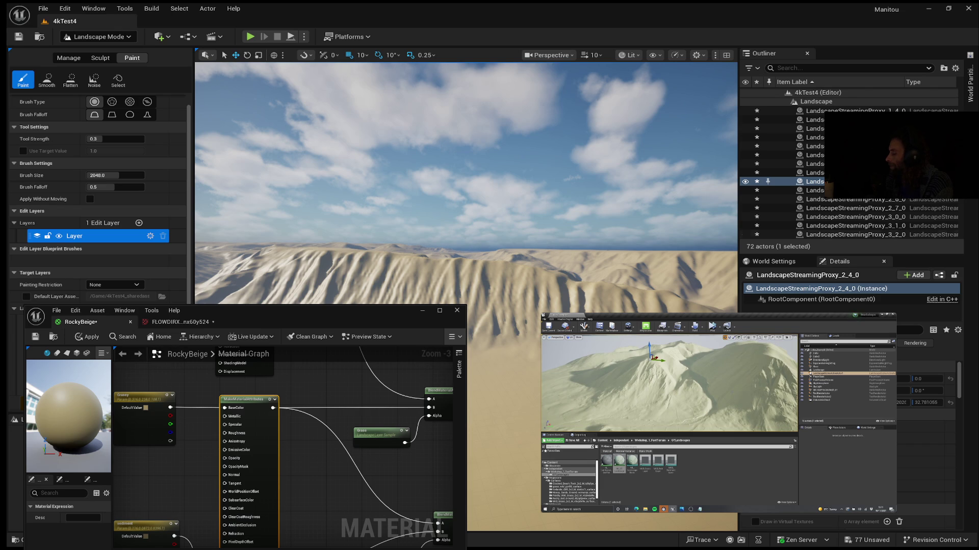
mouse_move(767, 490)
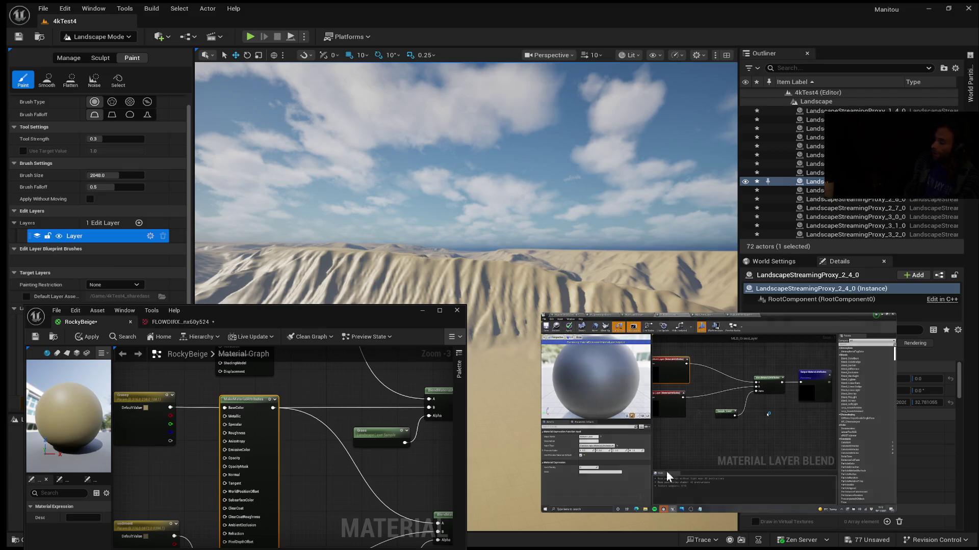
mouse_move(768, 415)
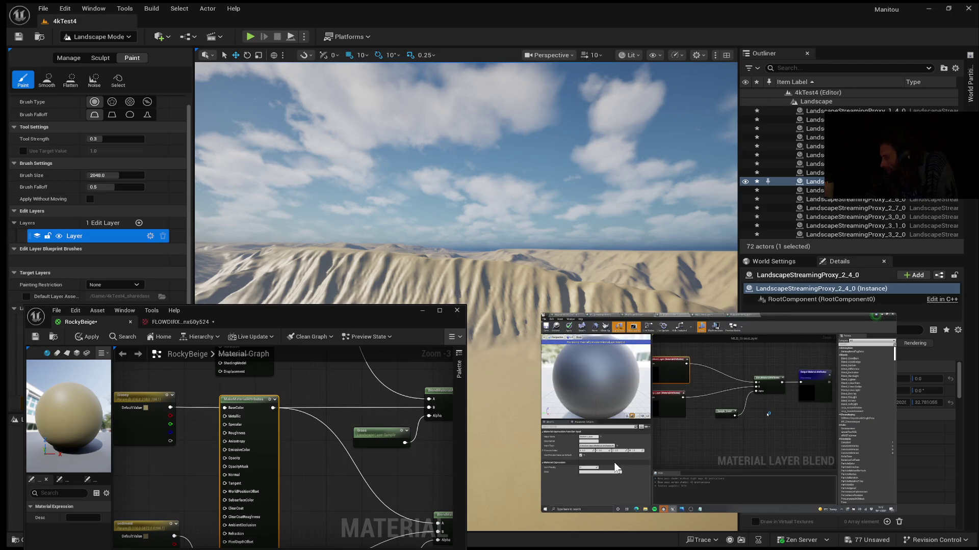
mouse_move(605, 466)
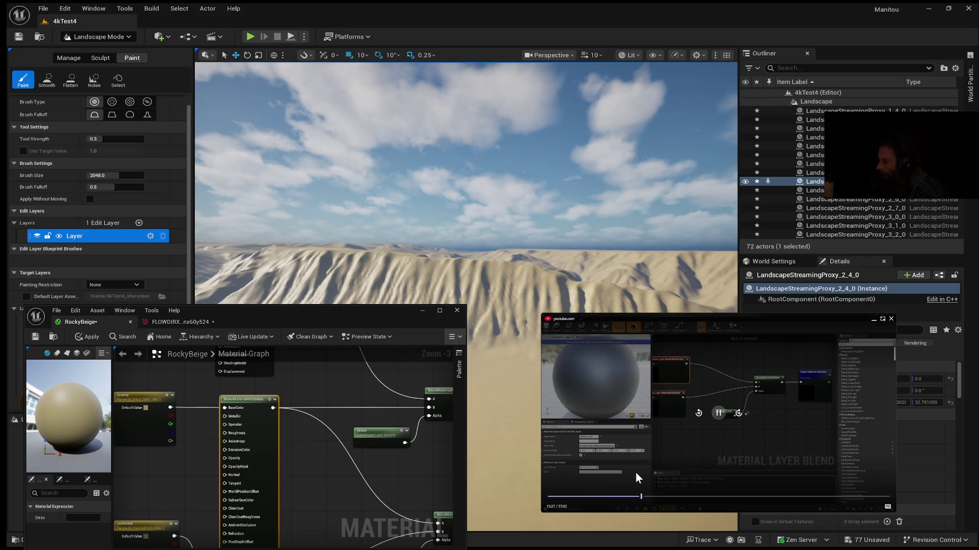
Pause the tutorial, let it reach the mottled layer preview, then jump back about thirty seconds.
left_click(719, 413)
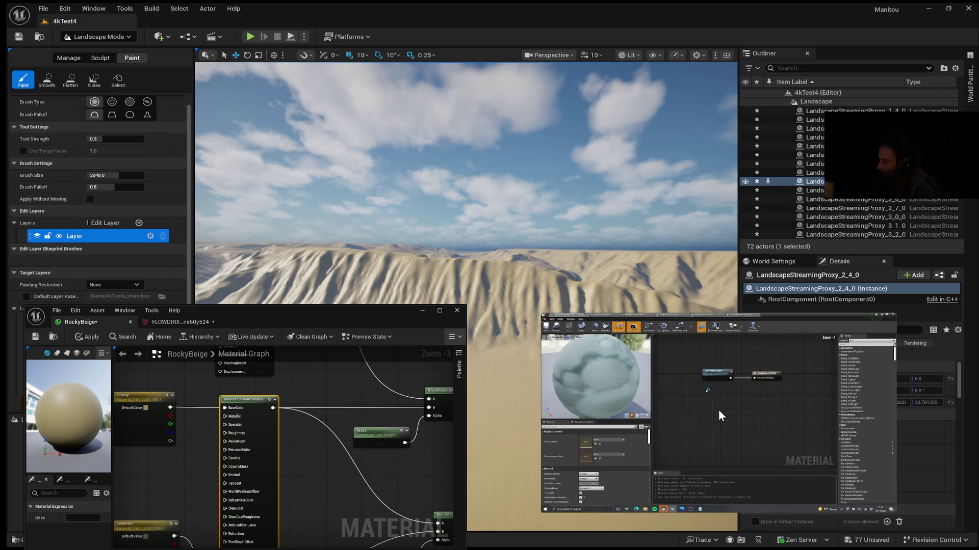
mouse_move(723, 416)
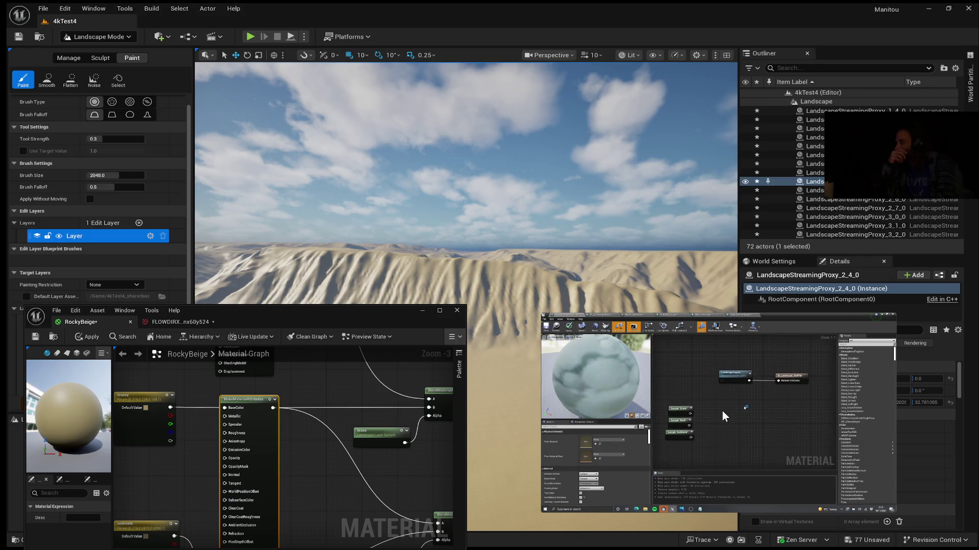
triple_click(696, 414)
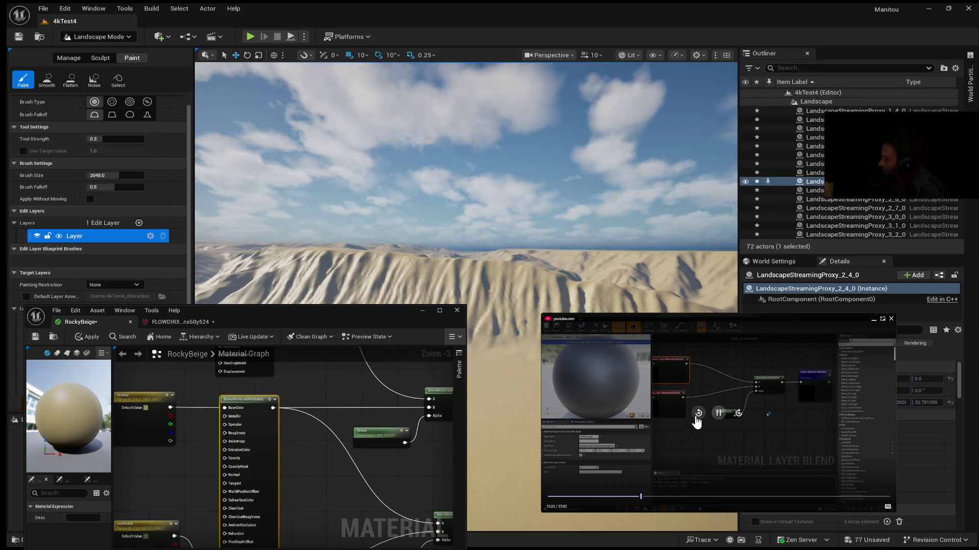
Rewind the tutorial further, then skip ahead ten seconds to the Material Layer Blend graph around 15:24.
double_click(697, 413)
left_click(698, 414)
left_click(737, 414)
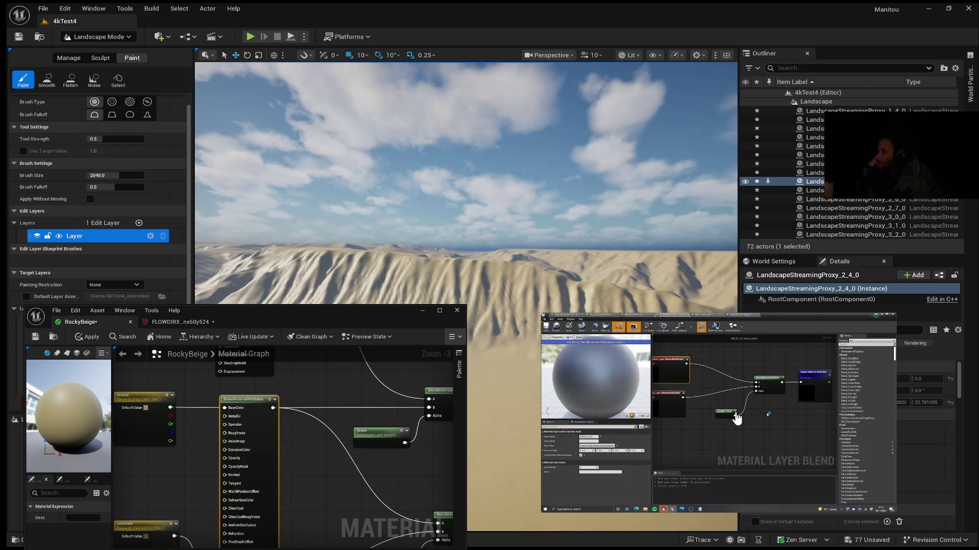
mouse_move(623, 369)
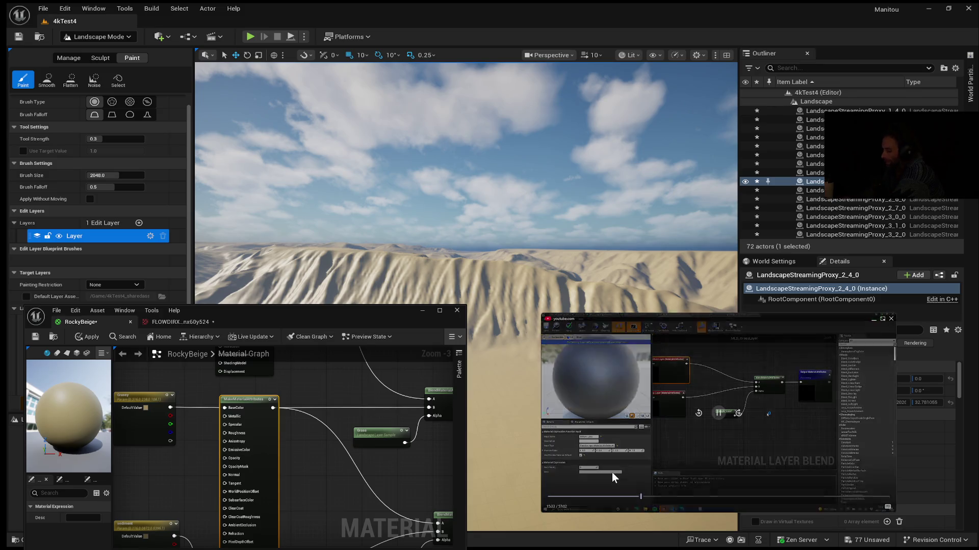
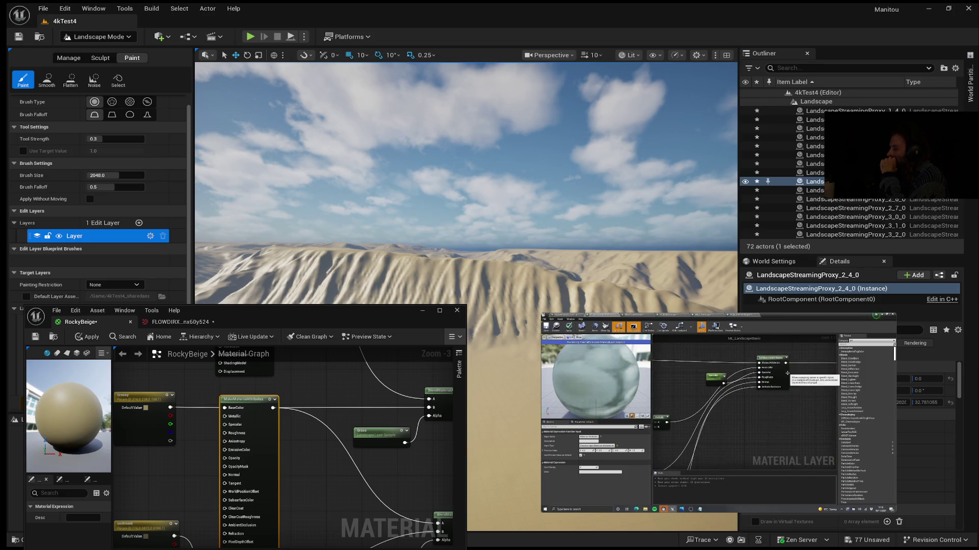
Pause the material-layers tutorial at 20:14 on its blend graph with the cloudy preview sphere.
mouse_move(622, 339)
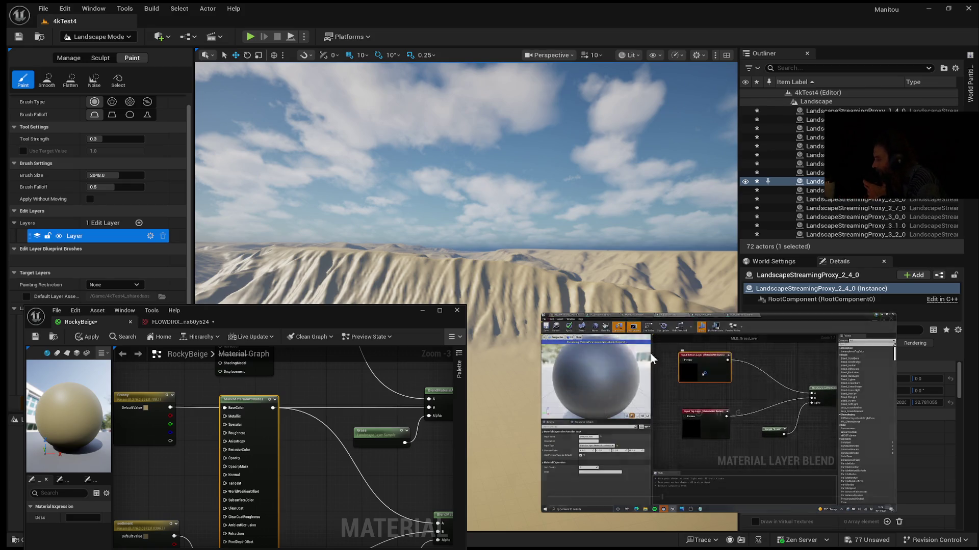
mouse_move(707, 335)
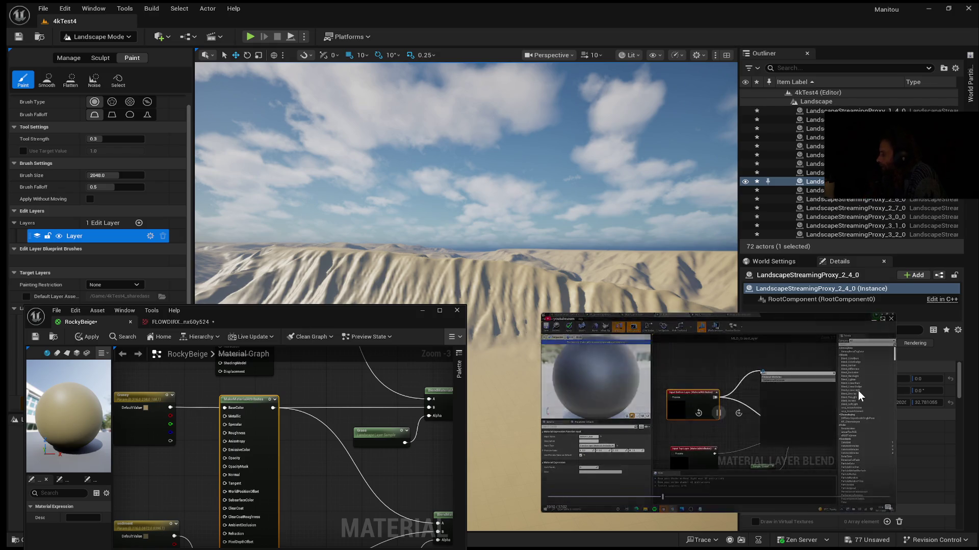
mouse_move(825, 352)
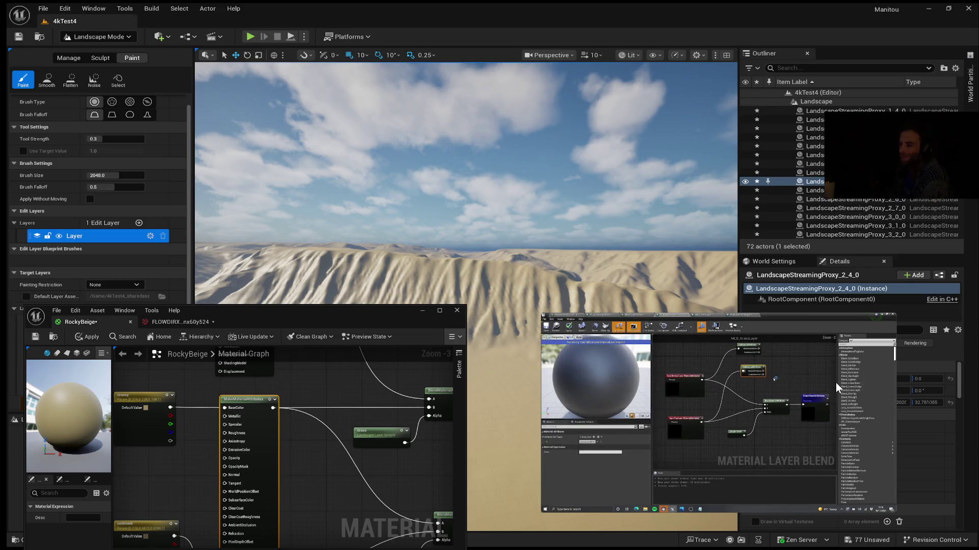
mouse_move(748, 397)
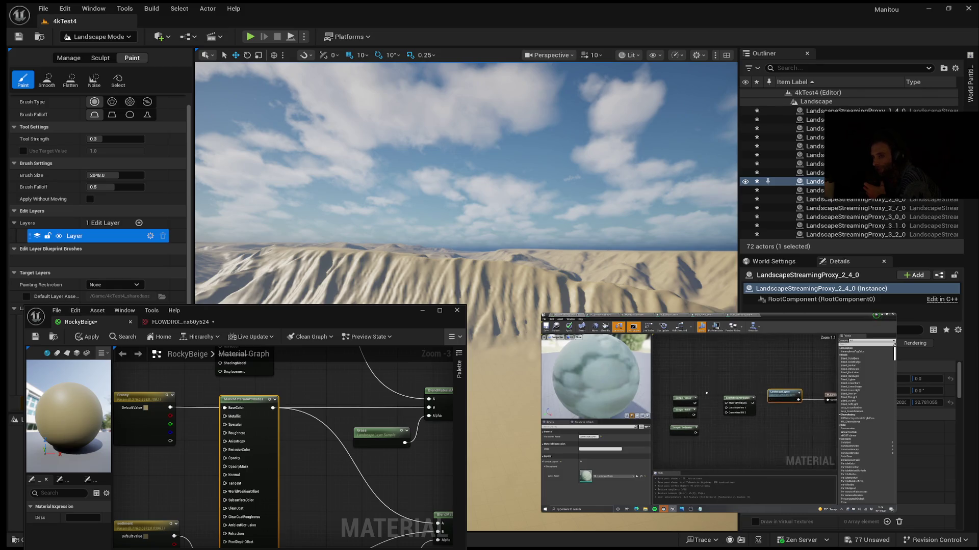
mouse_move(631, 393)
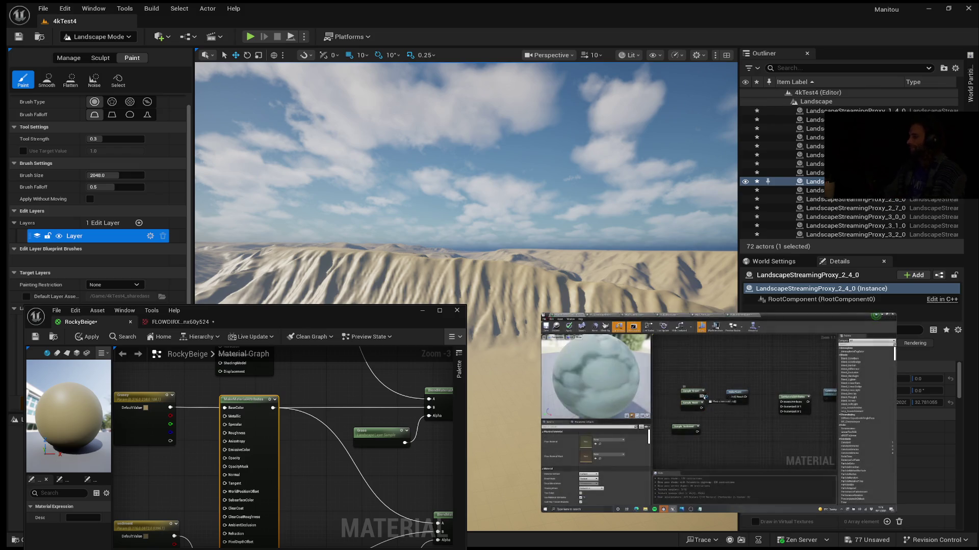
mouse_move(729, 383)
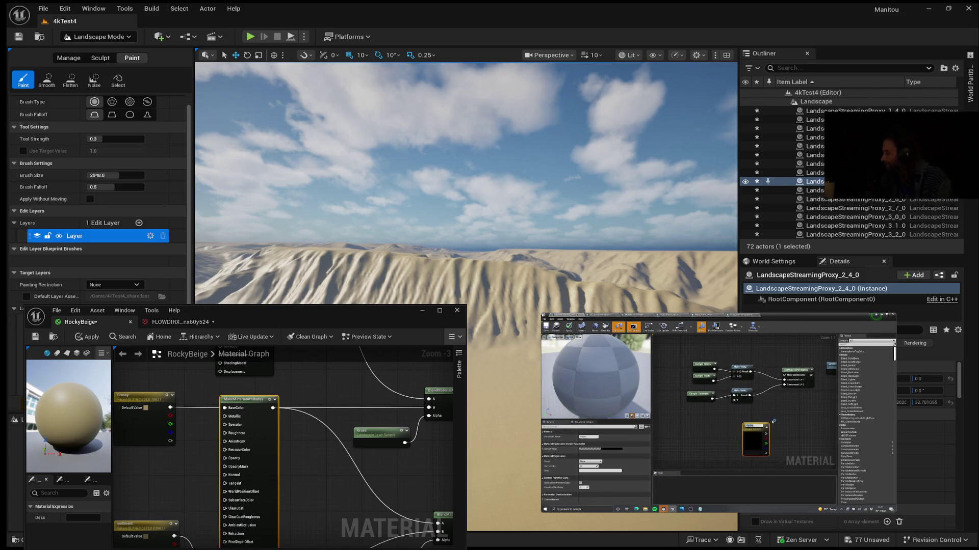
mouse_move(818, 471)
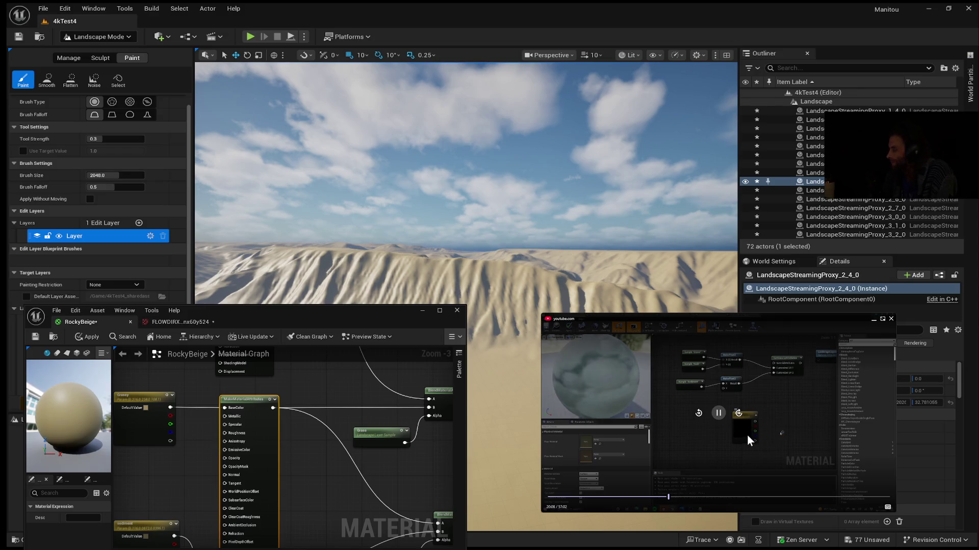
left_click(718, 414)
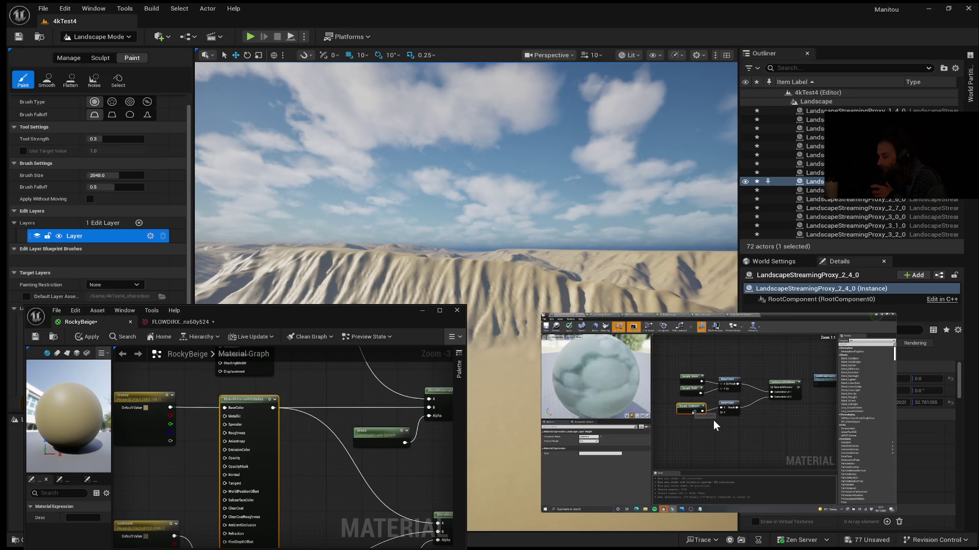
mouse_move(721, 416)
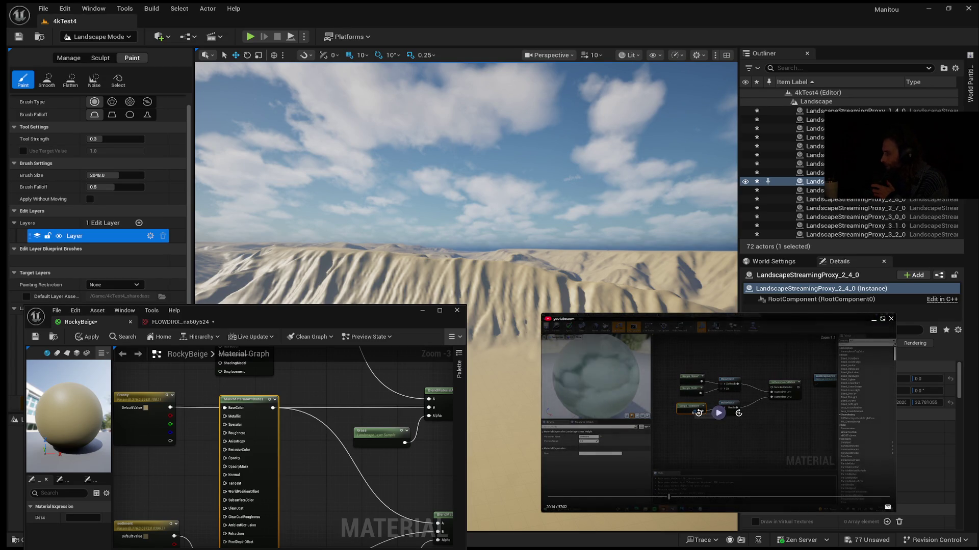
left_click(714, 416)
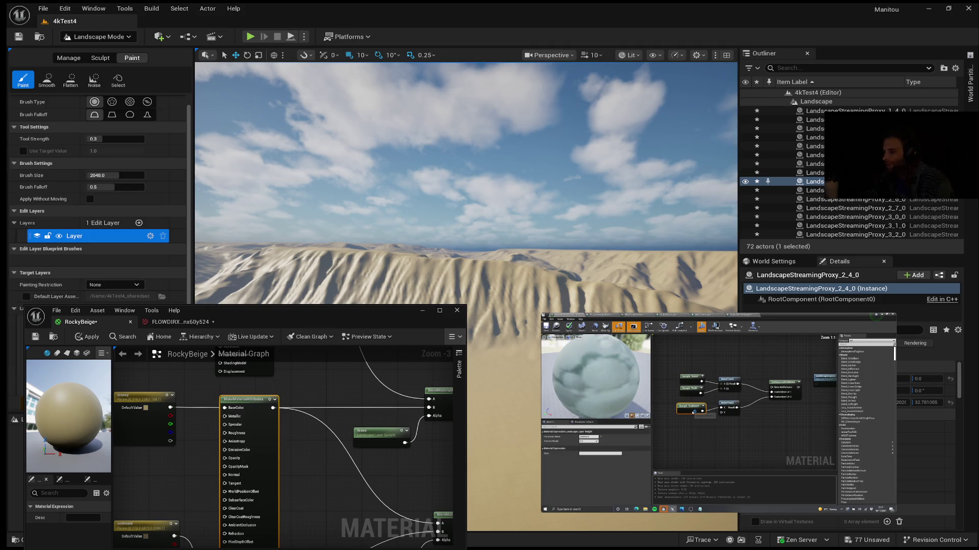
left_click(719, 413)
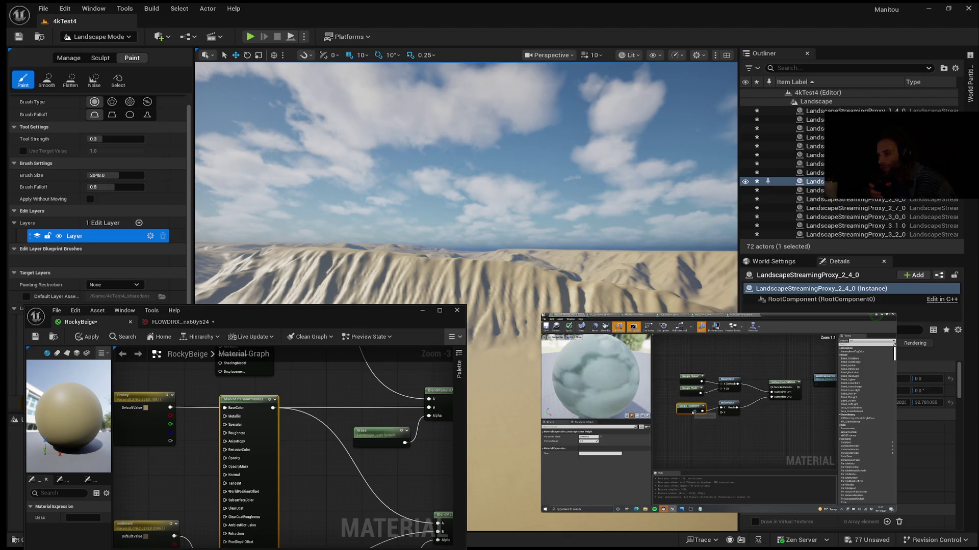
mouse_move(695, 497)
mouse_move(660, 444)
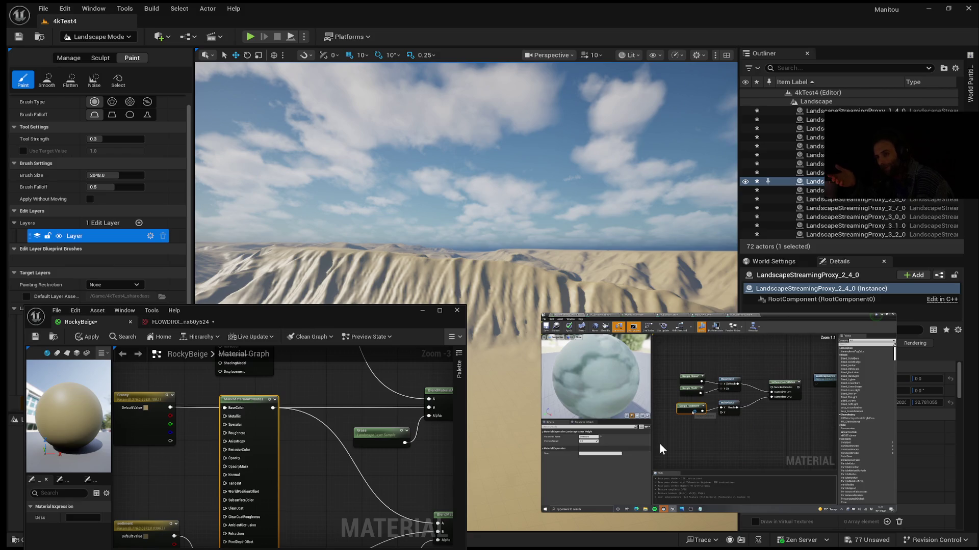
left_click(659, 443)
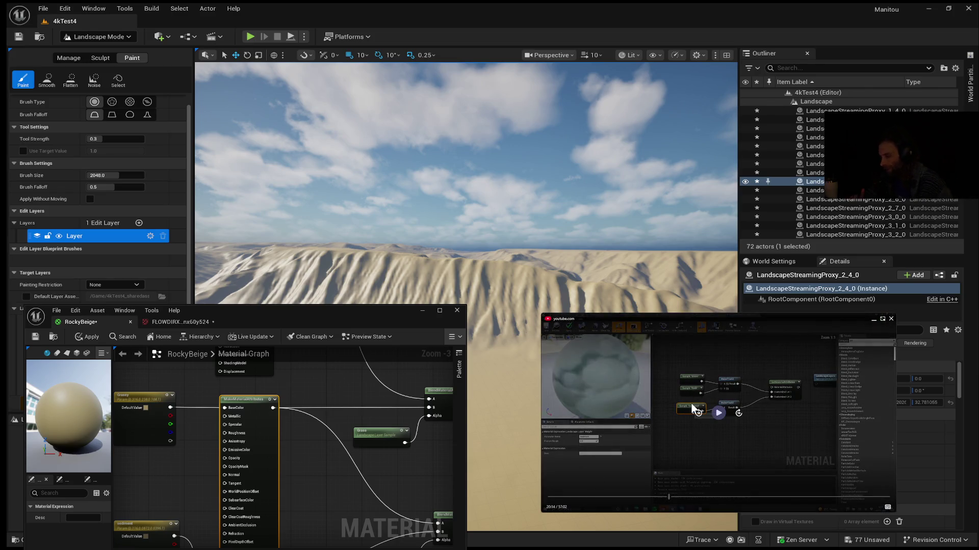
Briefly resume and re-pause the tutorial, then close its picture-in-picture player.
left_click(691, 404)
left_click(682, 407)
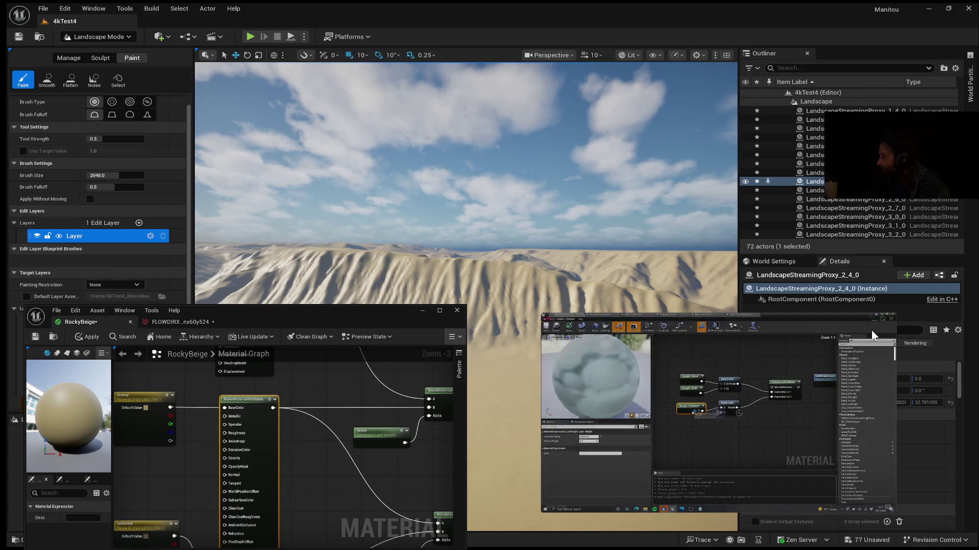
left_click(870, 331)
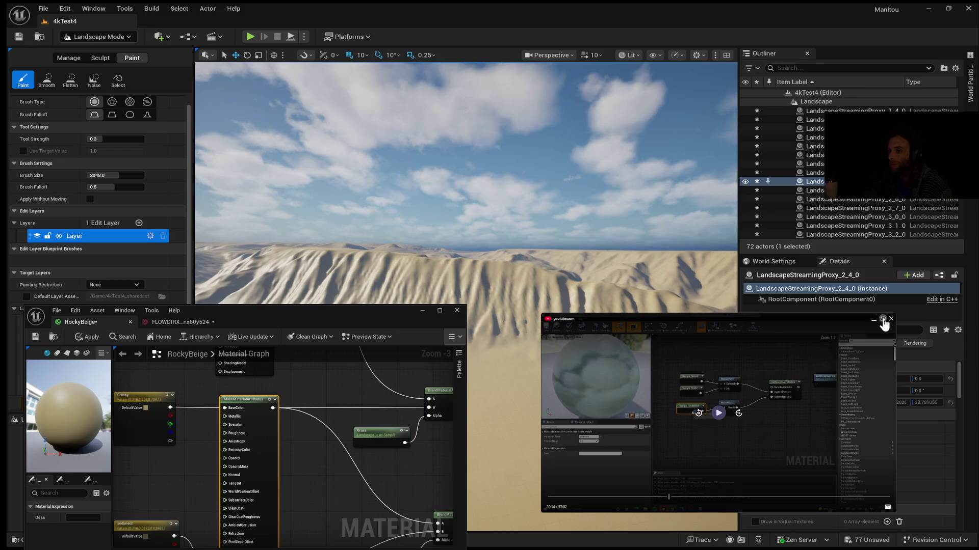
left_click(883, 323)
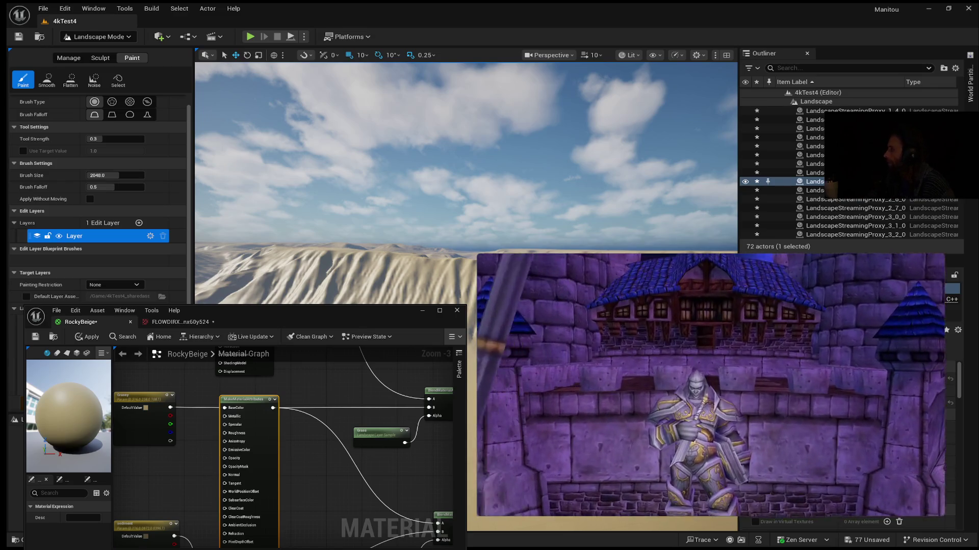
Pause the fantasy game video and rewind it to 0:13.
mouse_move(591, 482)
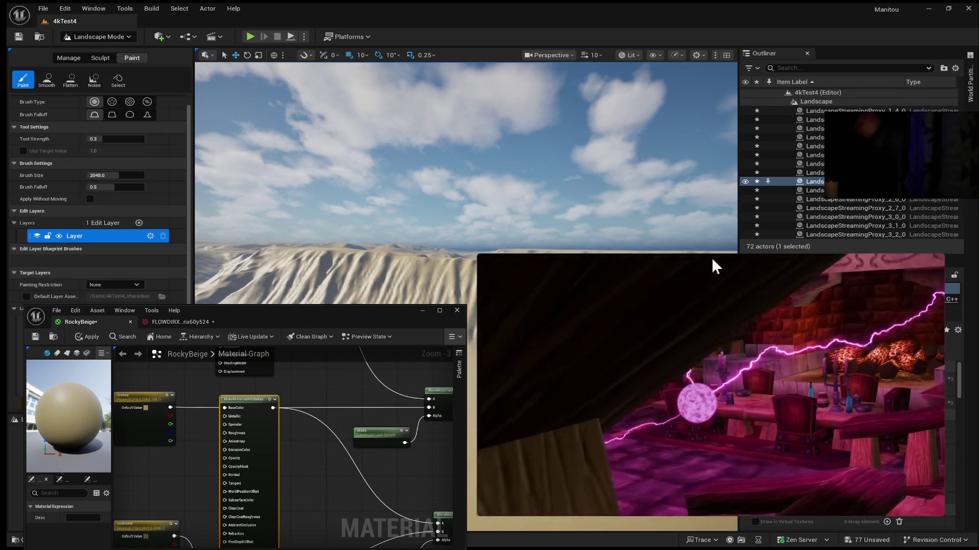
mouse_move(629, 356)
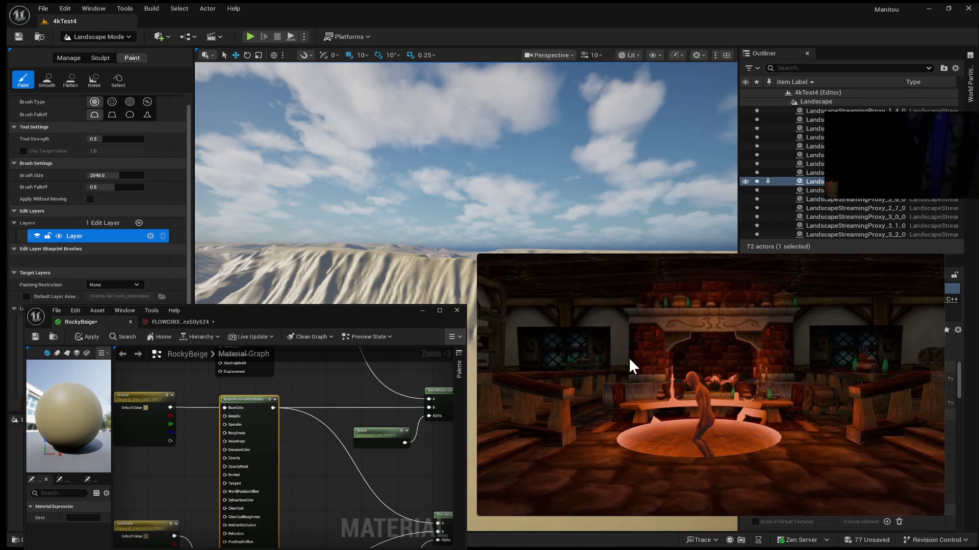
mouse_move(858, 335)
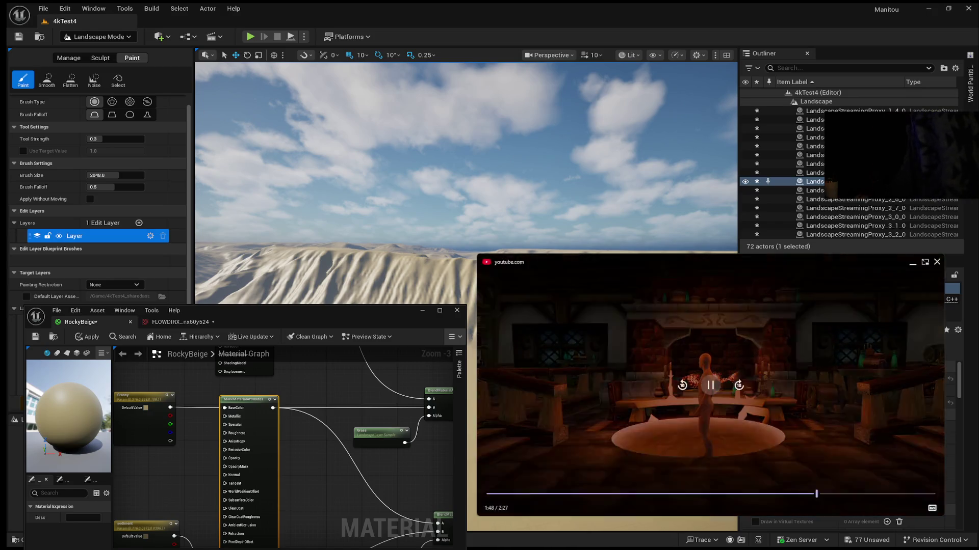
left_click(711, 384)
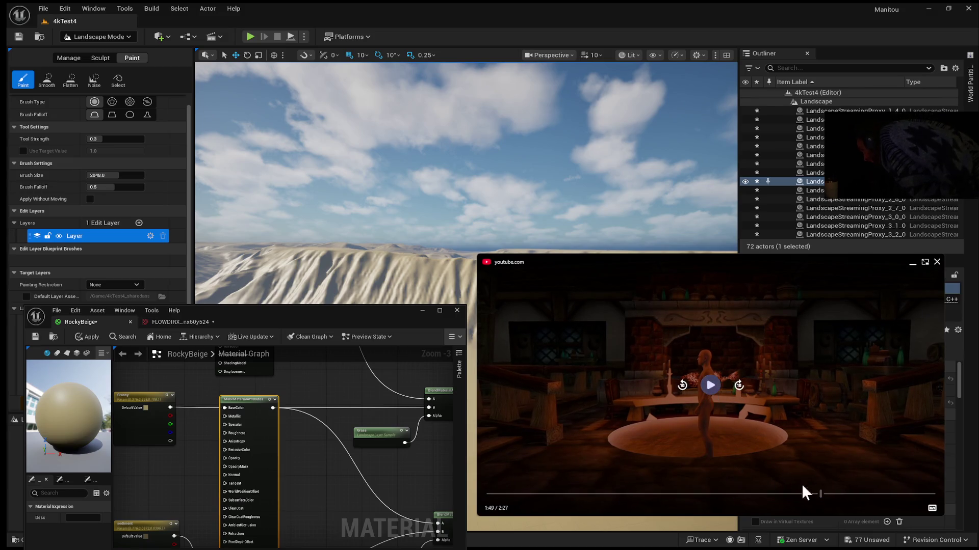
mouse_move(822, 494)
left_mouse_down()
mouse_move(499, 506)
mouse_move(561, 506)
mouse_move(518, 507)
left_mouse_up()
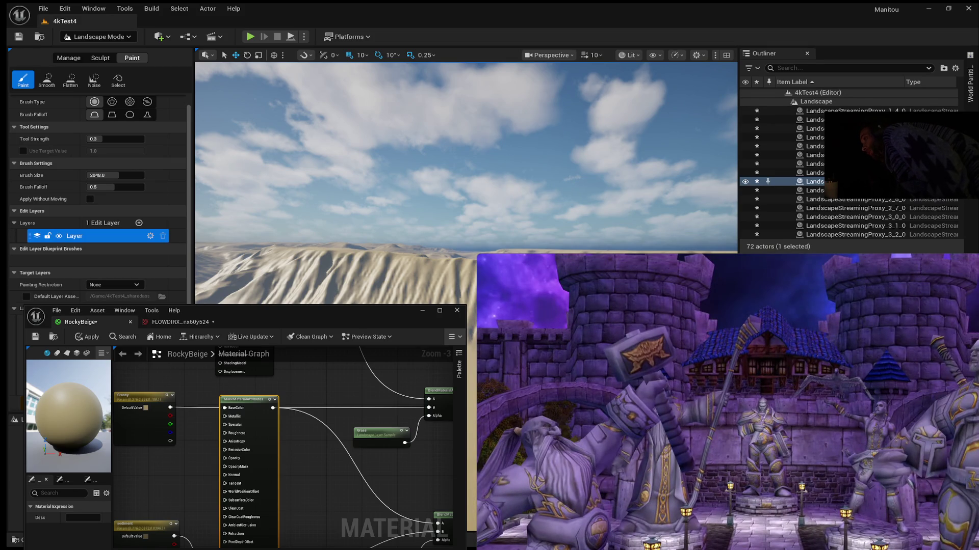
left_click(771, 487)
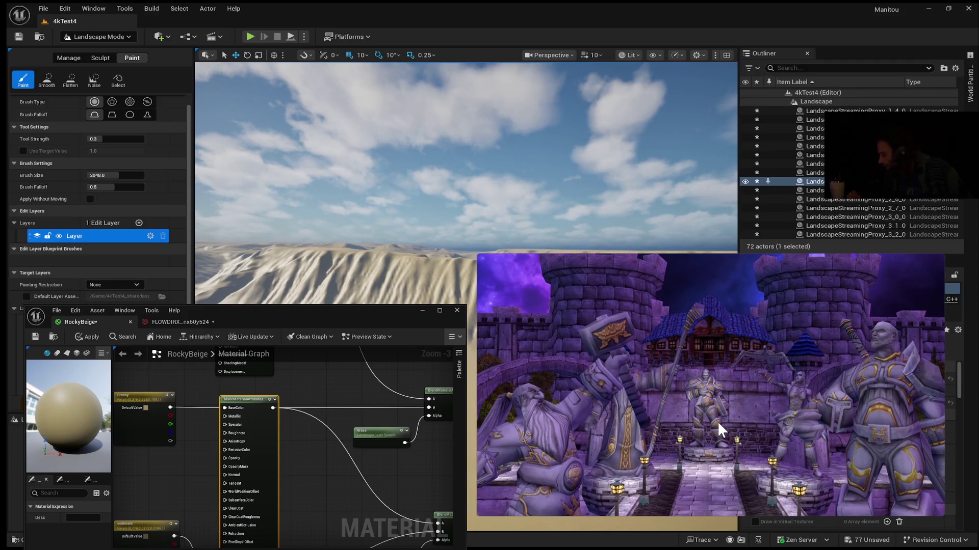
Watch the tutorial to its end beside RockyBeige's graph, then close the small video player.
mouse_move(735, 421)
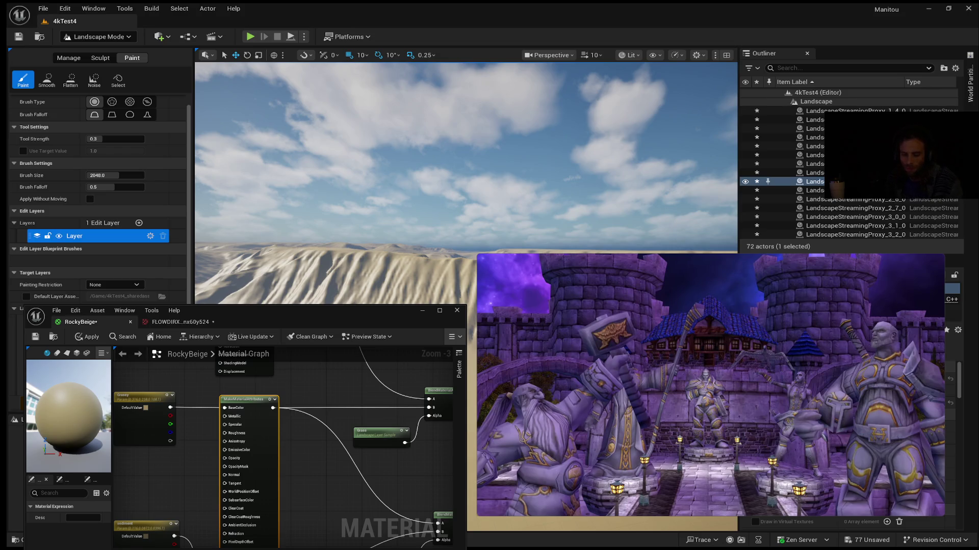
mouse_move(693, 386)
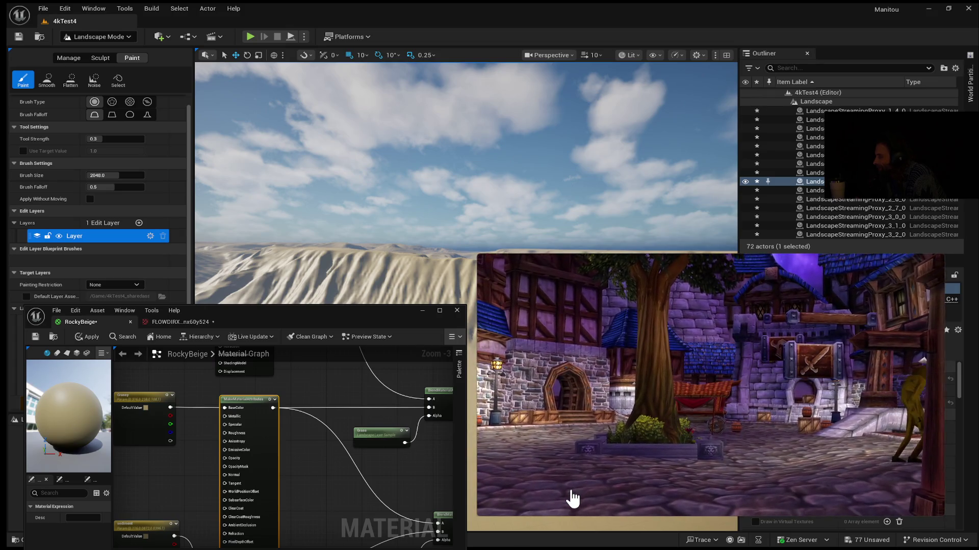
mouse_move(727, 307)
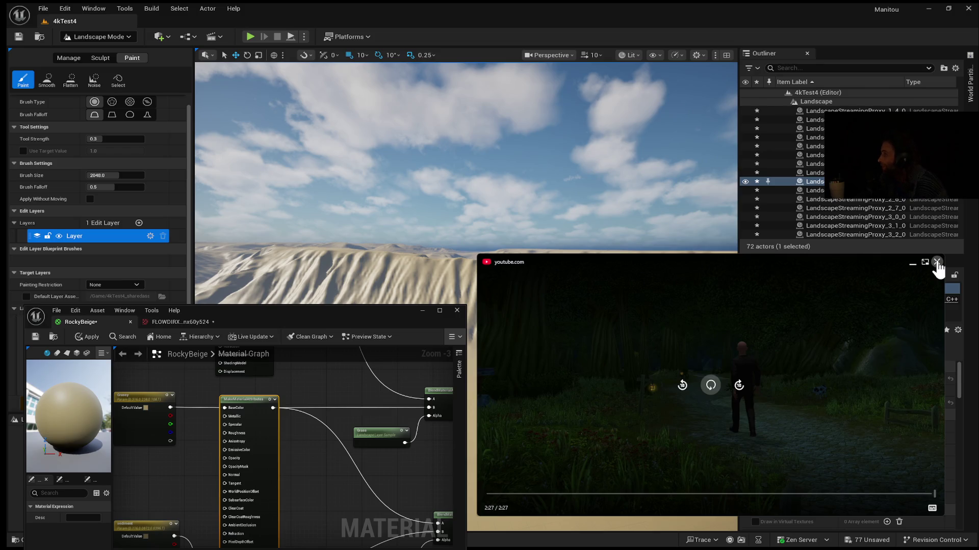
left_click(937, 262)
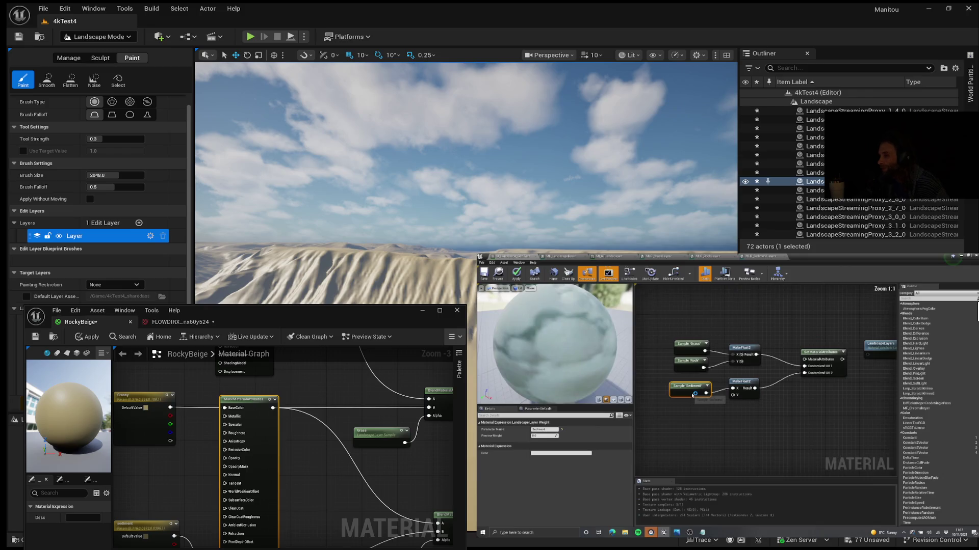
Resume the tutorial and skip ahead to the MLB_GrassLayer Material Layer Blend section.
mouse_move(507, 380)
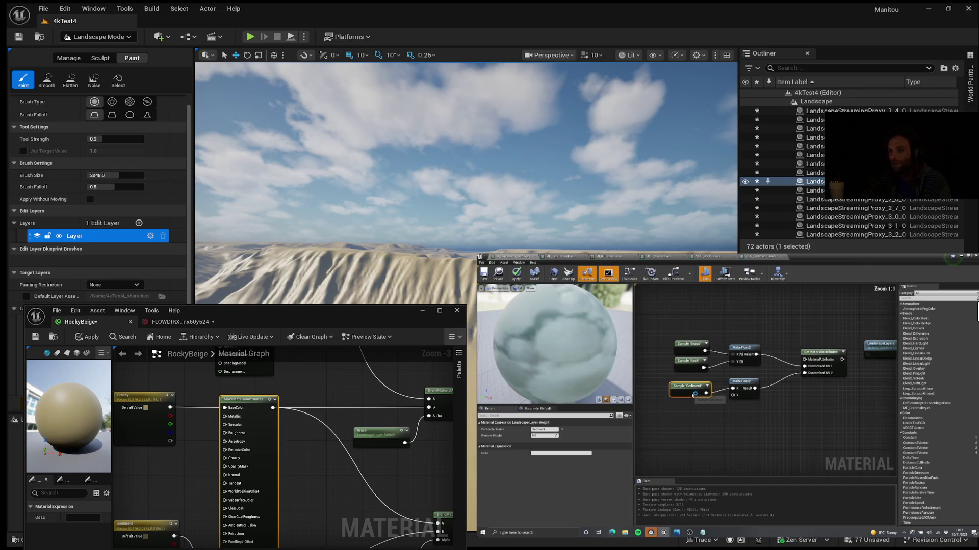
left_click(729, 397)
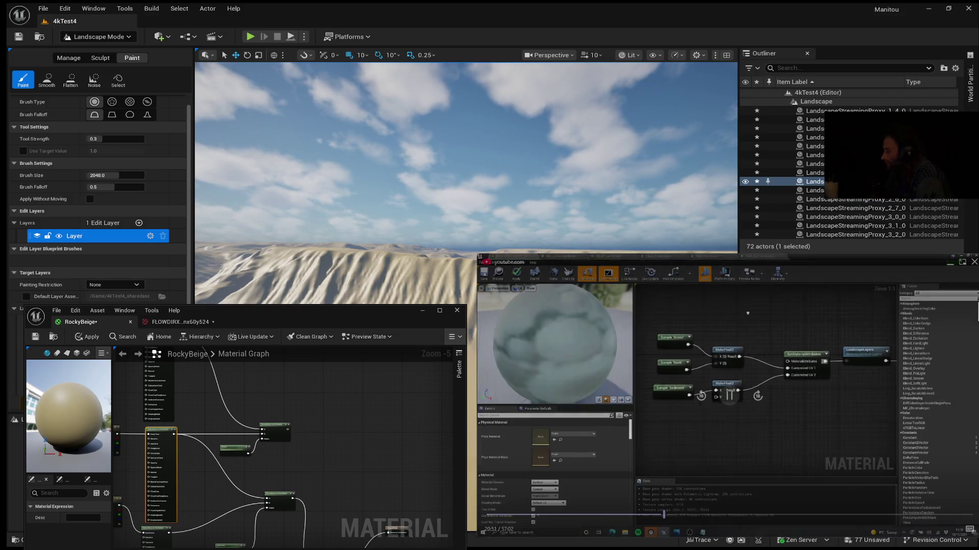
left_click(758, 396)
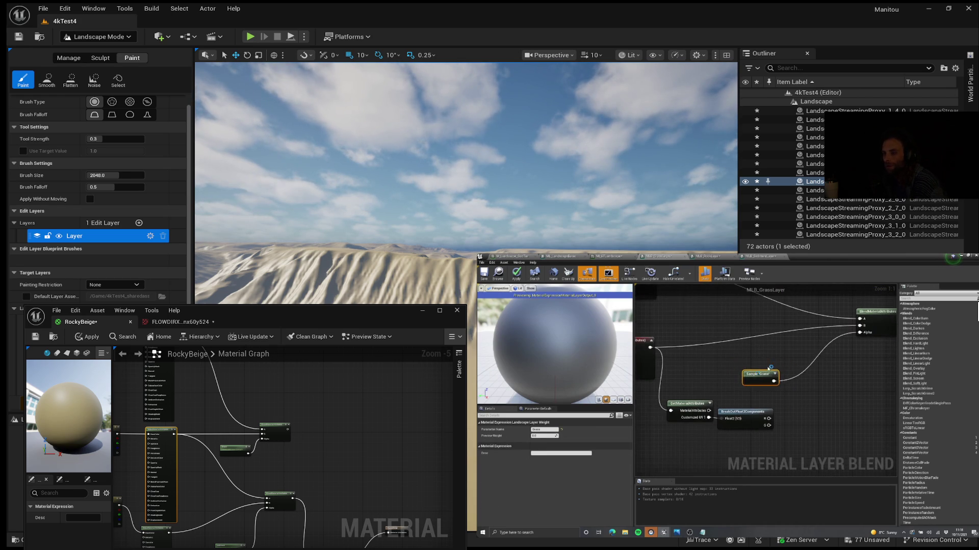
Wire the R output into the blend's Alpha input and delete a selected node in the layer blend graph.
left_click(754, 392)
mouse_move(749, 419)
left_mouse_down()
mouse_move(811, 380)
mouse_move(847, 334)
left_mouse_up()
left_click(758, 412)
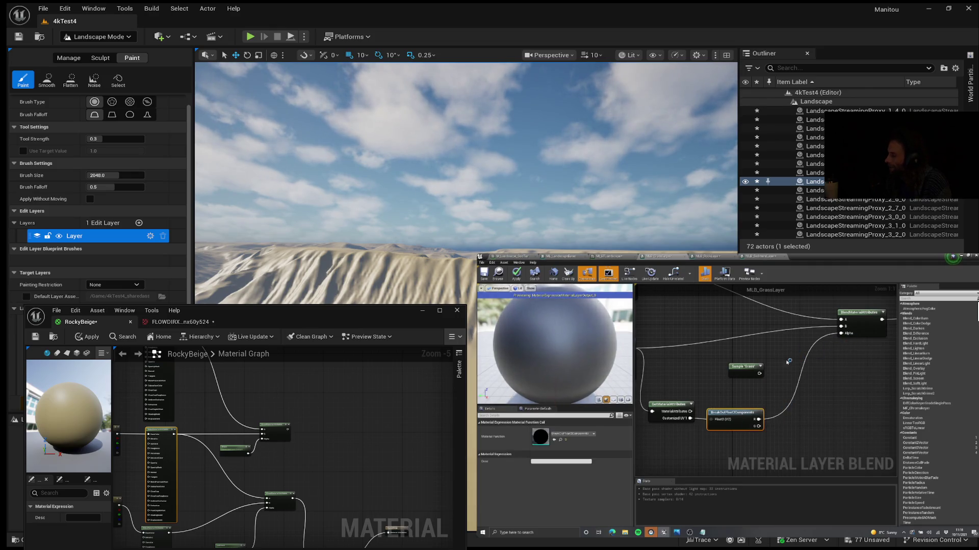
left_click(745, 382)
key("Delete")
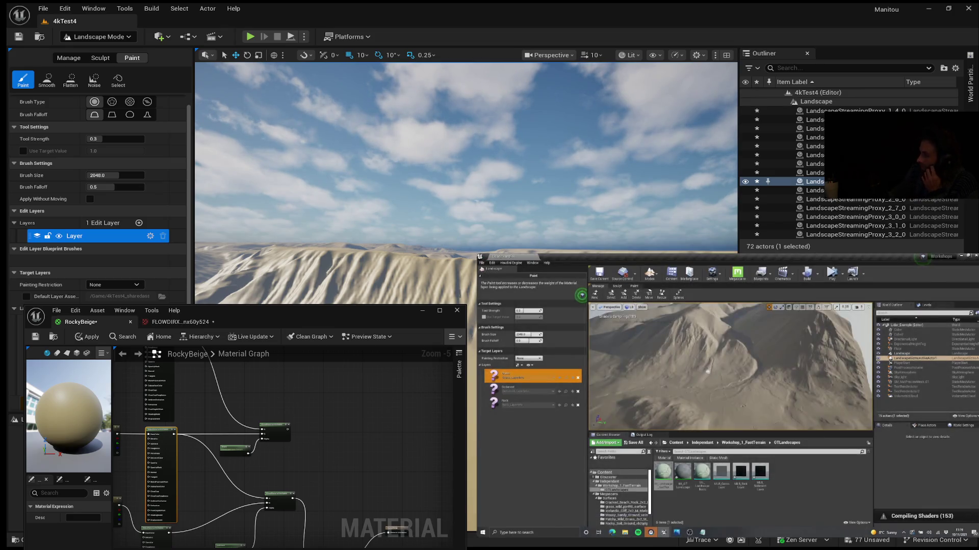
mouse_move(565, 278)
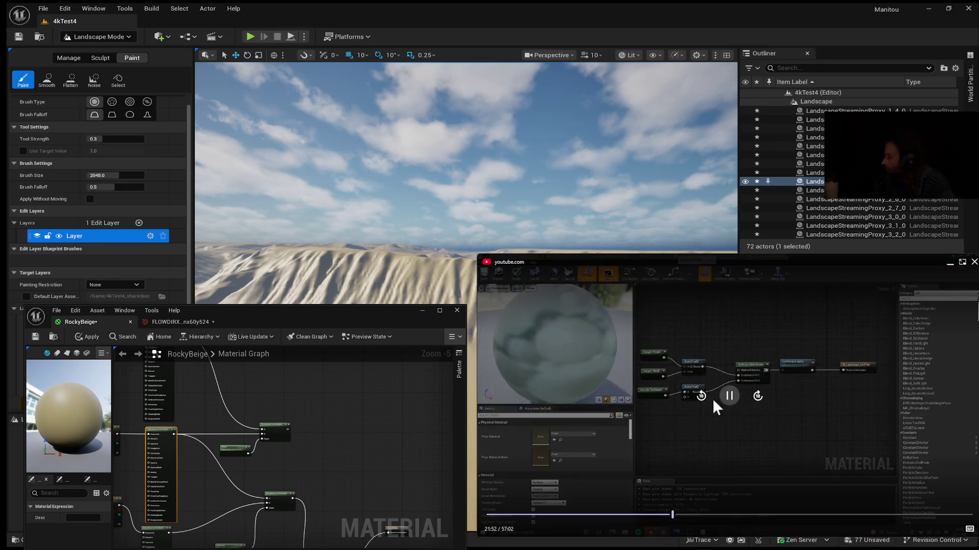
left_click(702, 396)
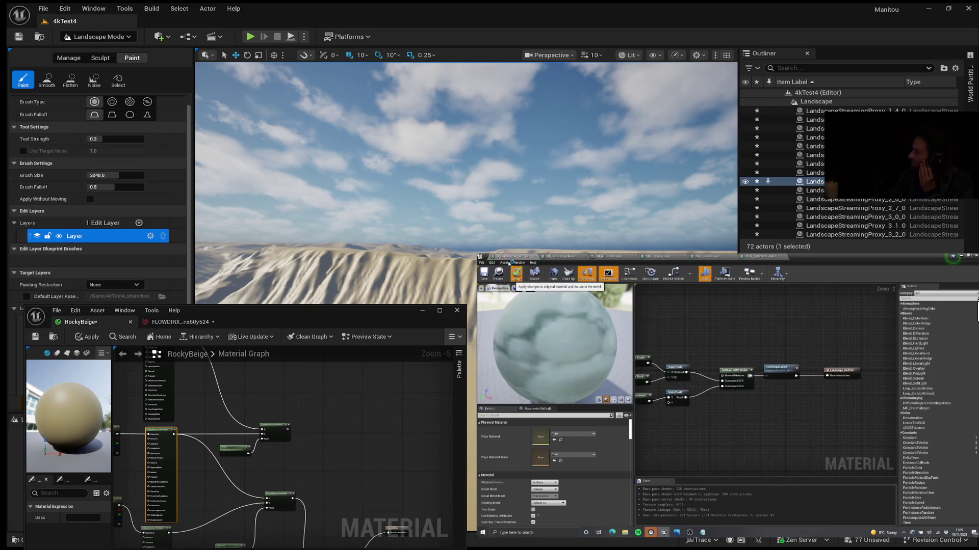
mouse_move(870, 399)
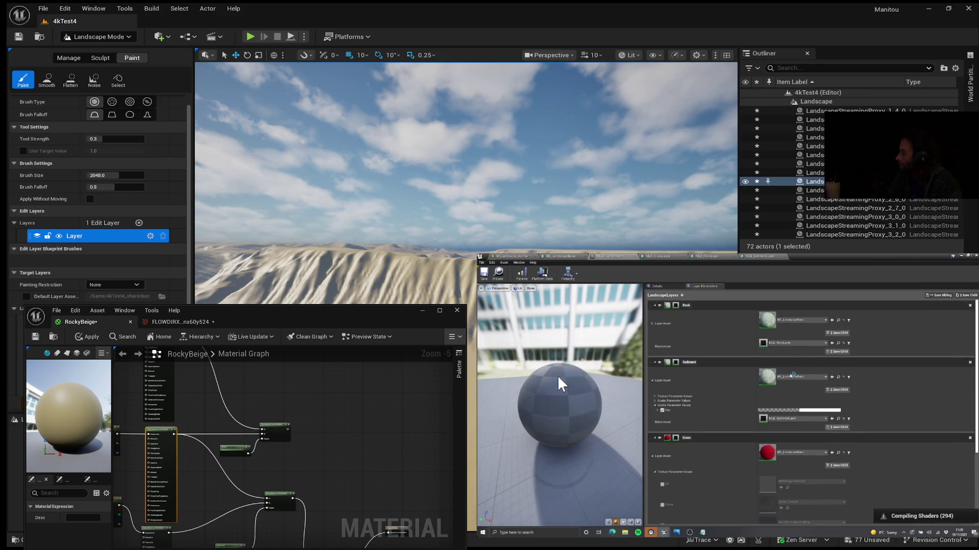
mouse_move(543, 443)
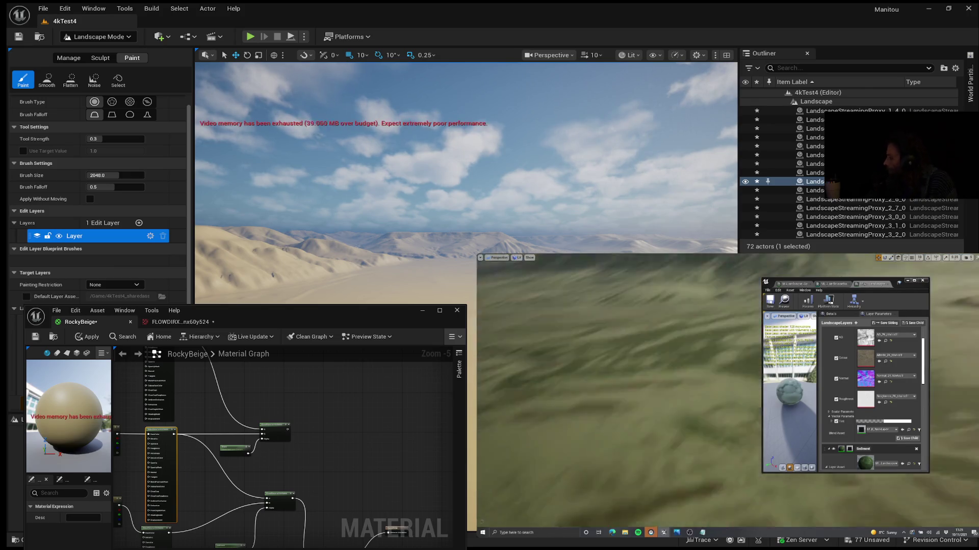
Let the tutorial play on to ML_LandscapeBasic's LandscapeCoords mapping, then Alt+Tab to another window.
mouse_move(897, 525)
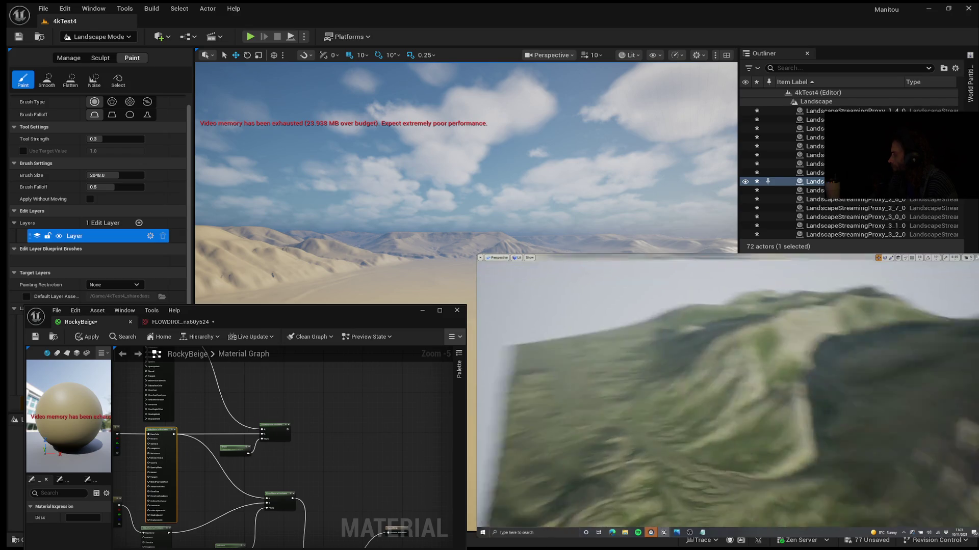
mouse_move(814, 494)
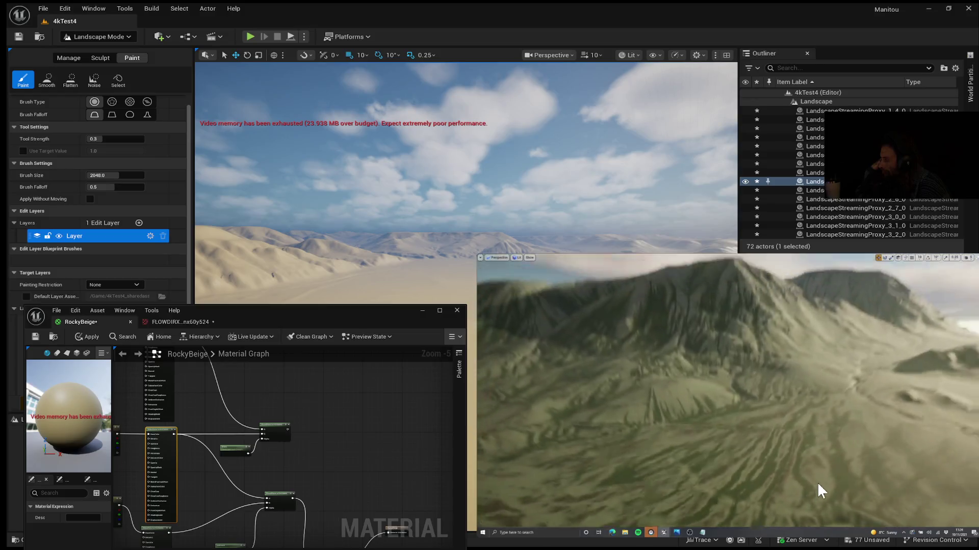
key("alt+Tab")
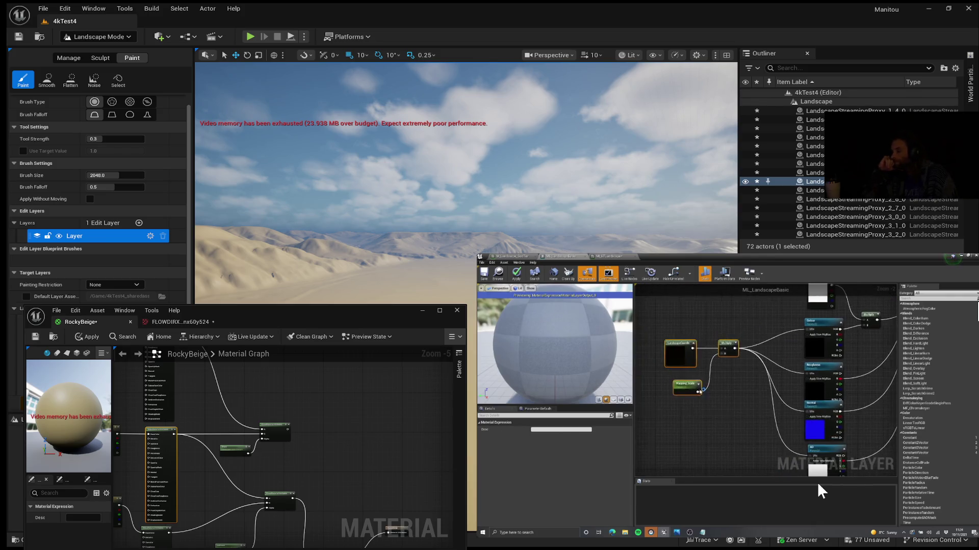
mouse_move(864, 461)
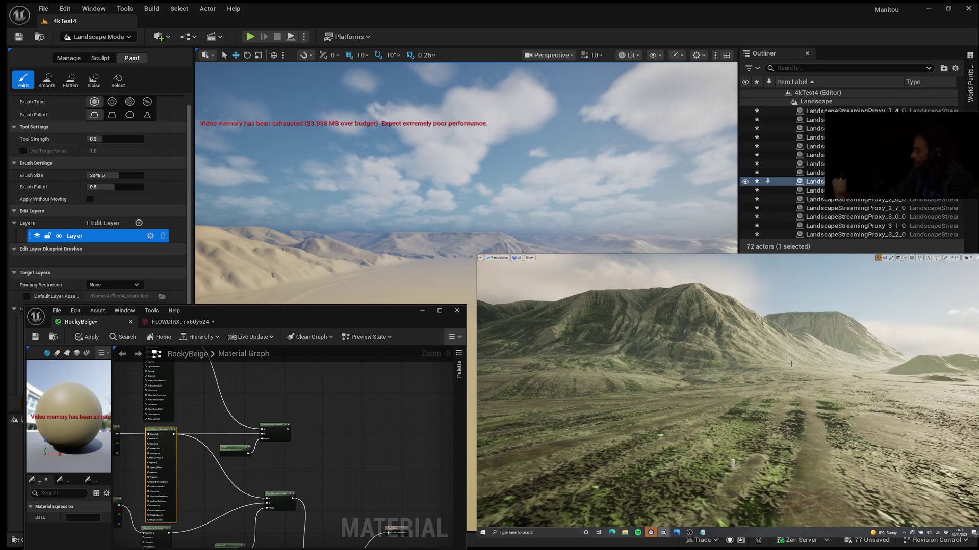
mouse_move(896, 385)
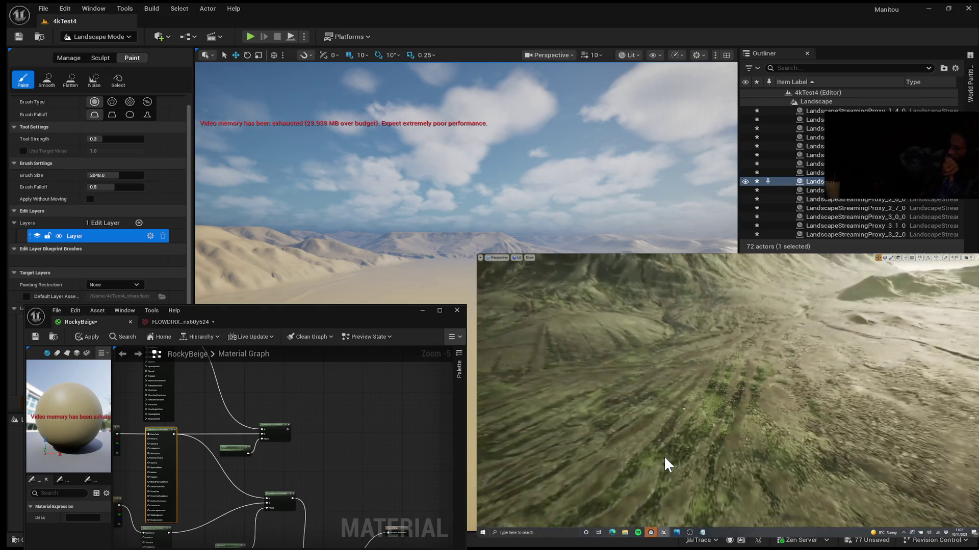
mouse_move(664, 457)
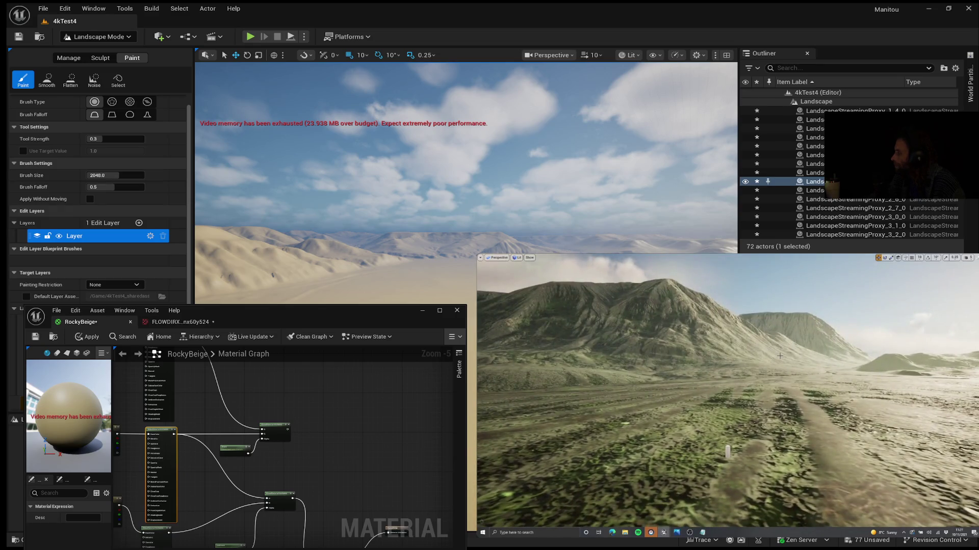
mouse_move(790, 395)
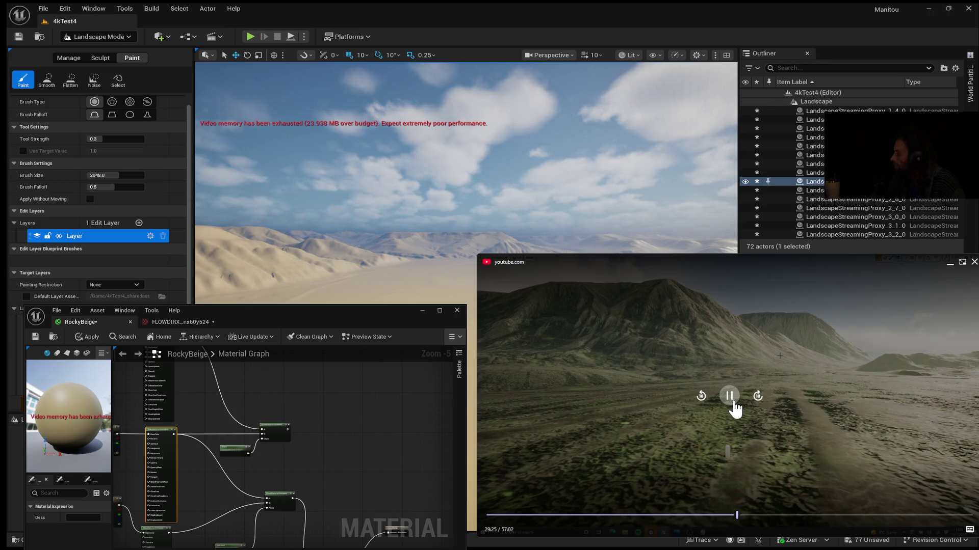
mouse_move(735, 403)
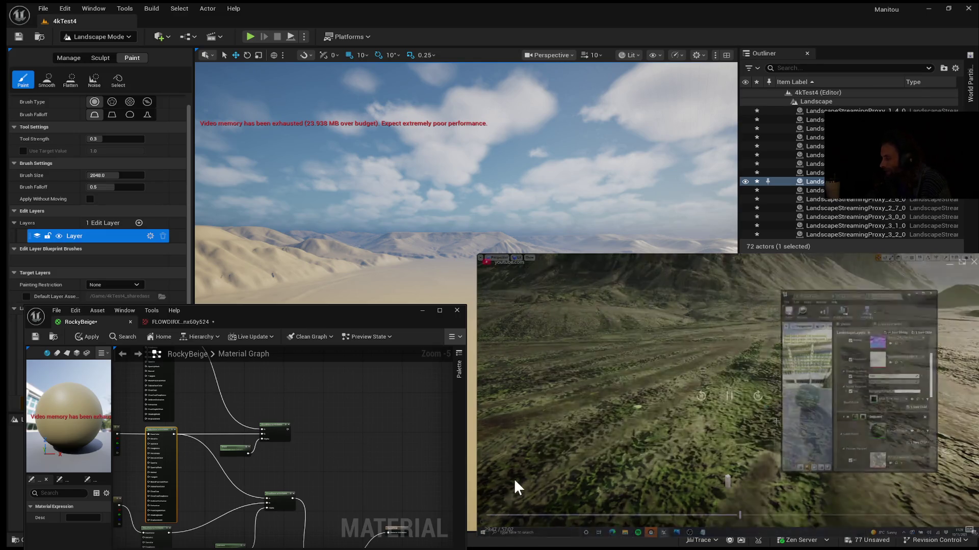
mouse_move(521, 377)
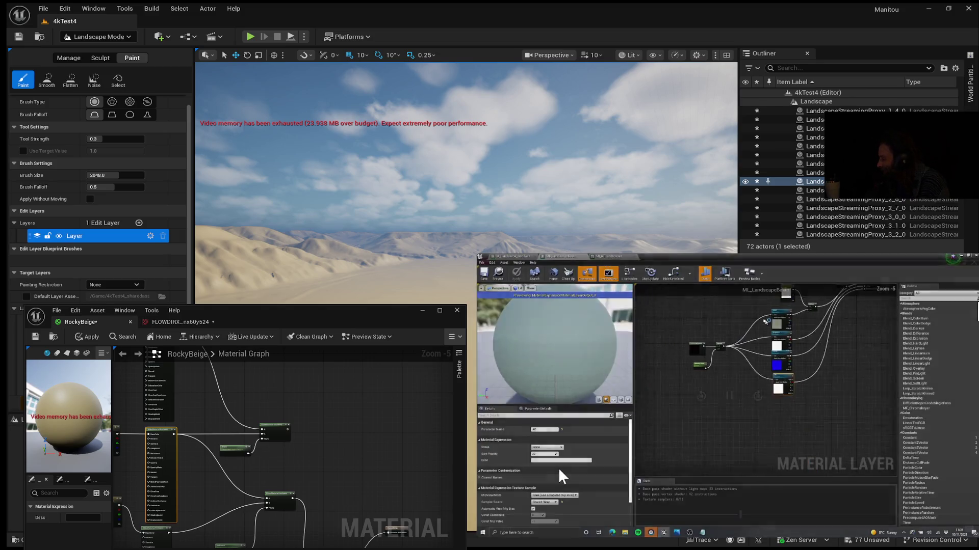
mouse_move(557, 468)
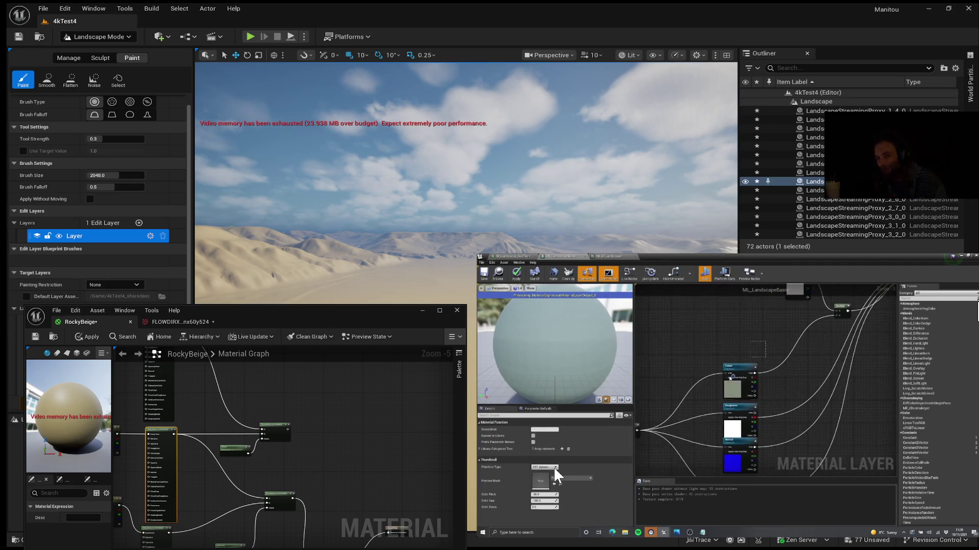
mouse_move(723, 432)
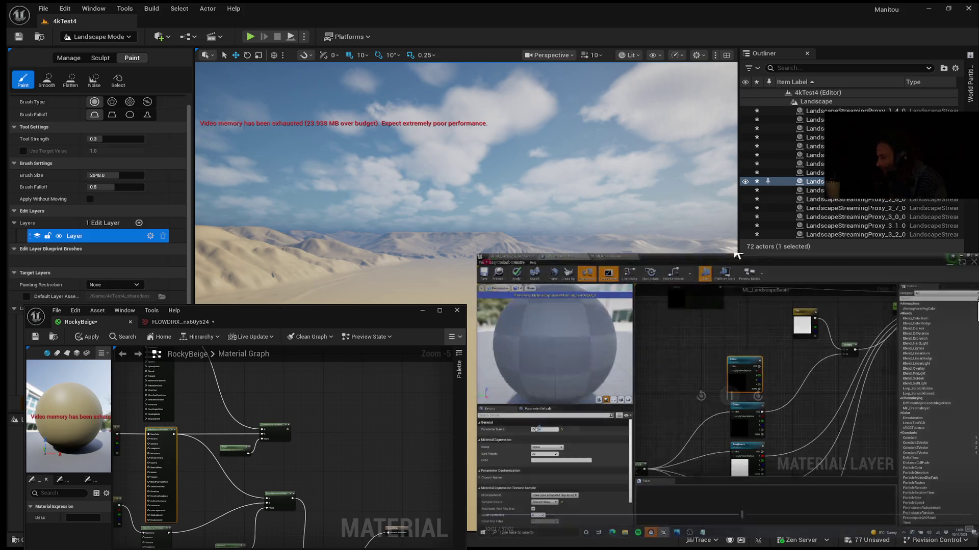
left_click(732, 402)
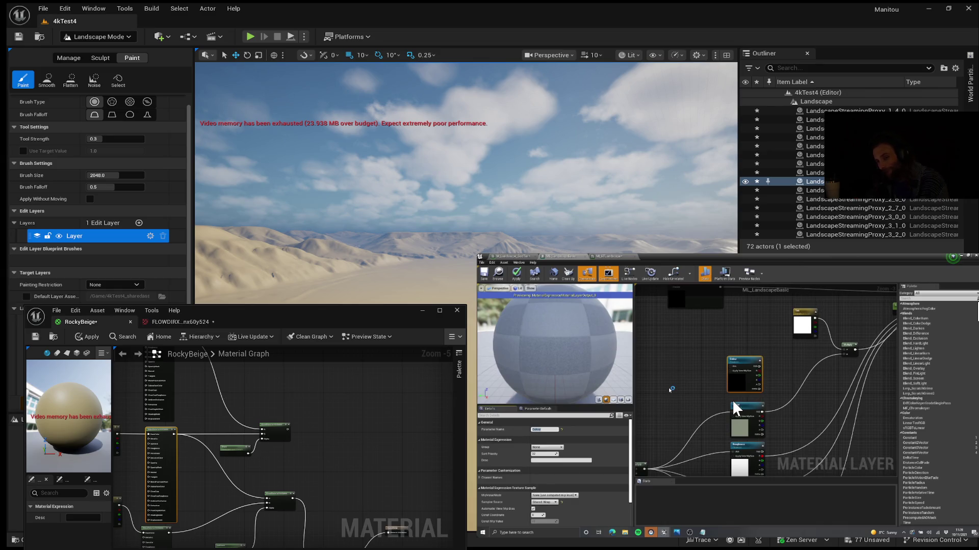
left_click(733, 401)
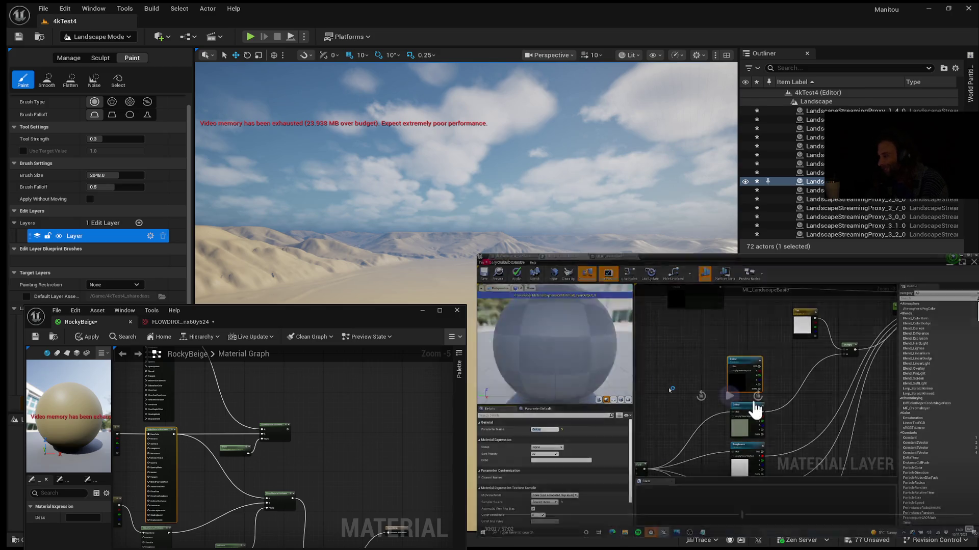
left_click(733, 402)
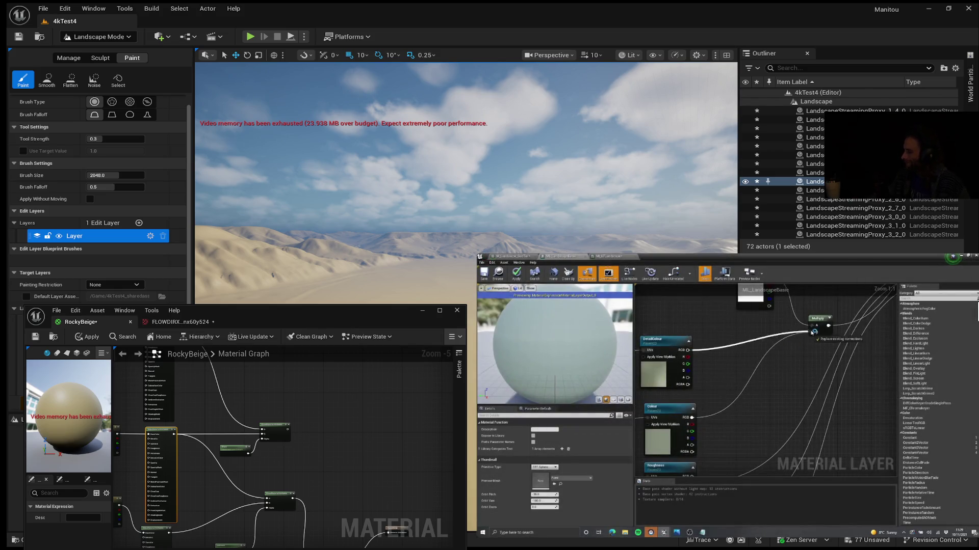
mouse_move(504, 521)
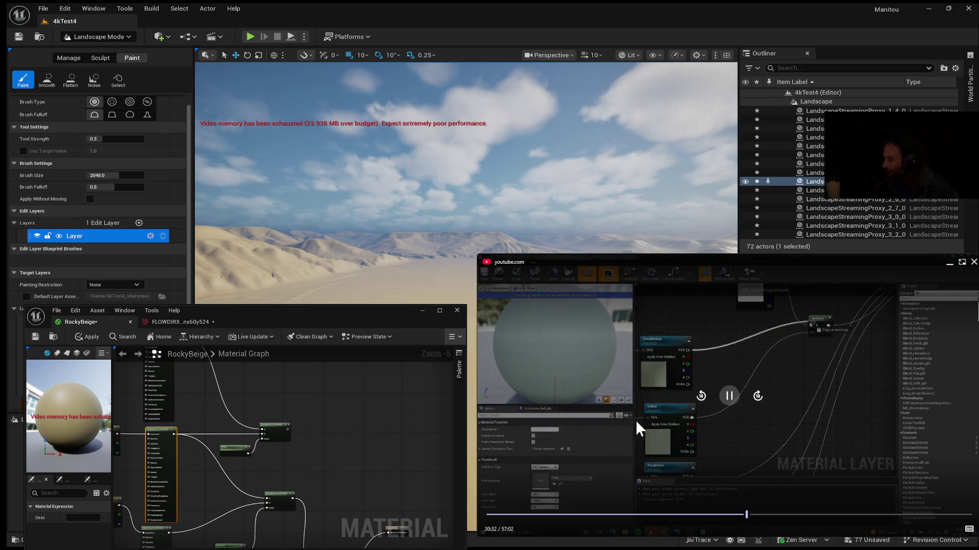
left_click(736, 399)
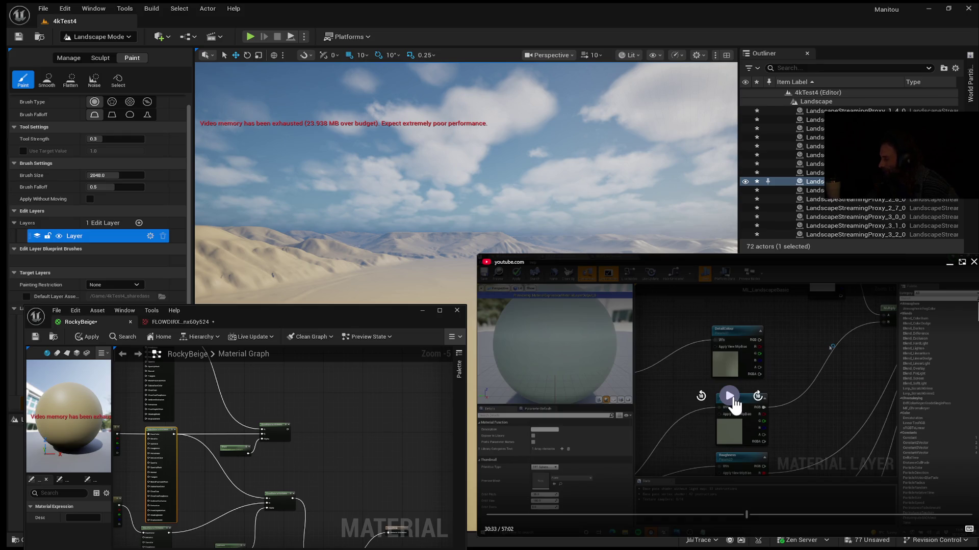
Resume the tutorial, jump back, and pause it at 31:15 on the DetailColour texture node.
left_click(733, 402)
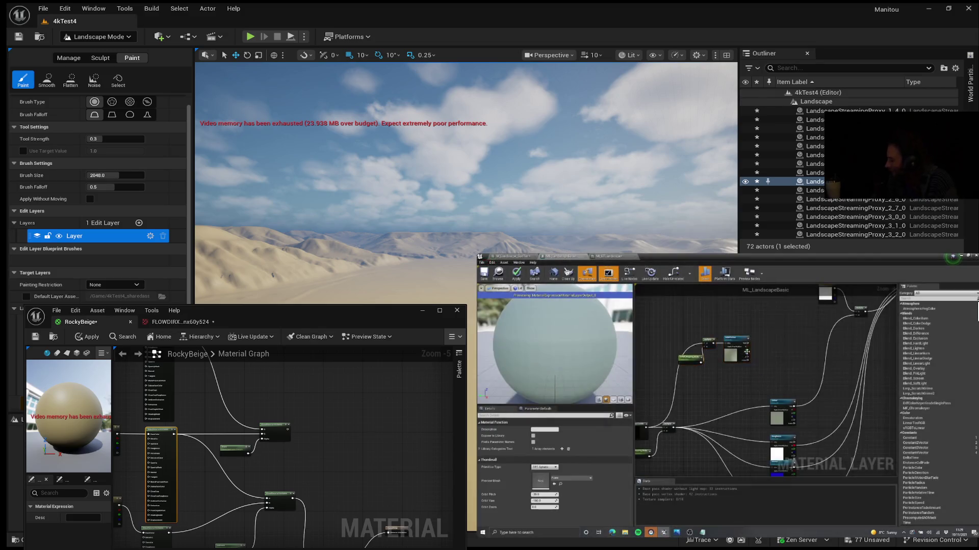
mouse_move(610, 302)
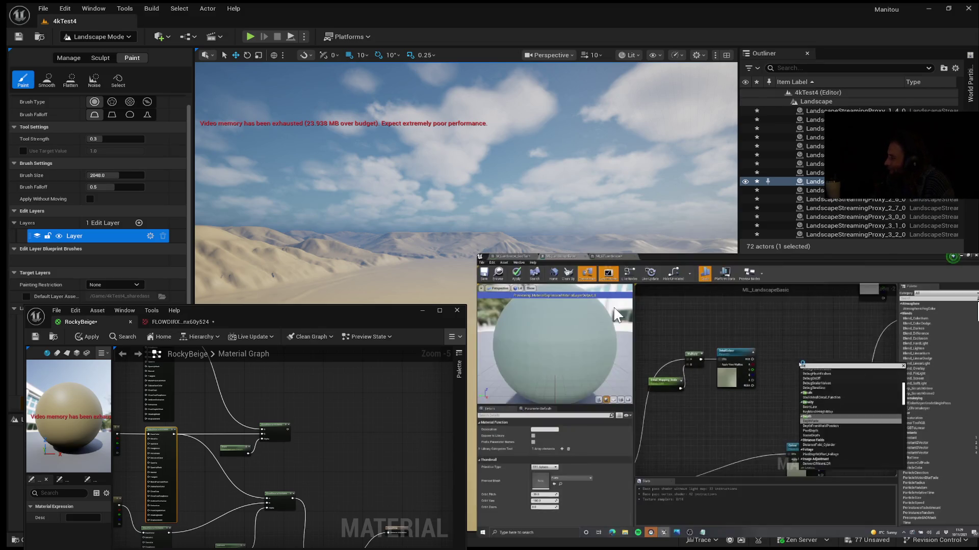
left_click(701, 400)
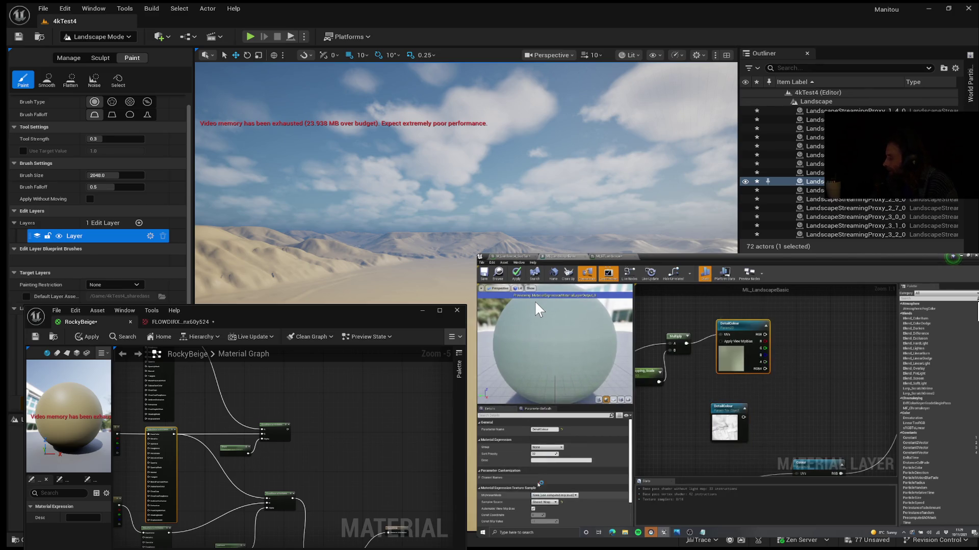
mouse_move(729, 395)
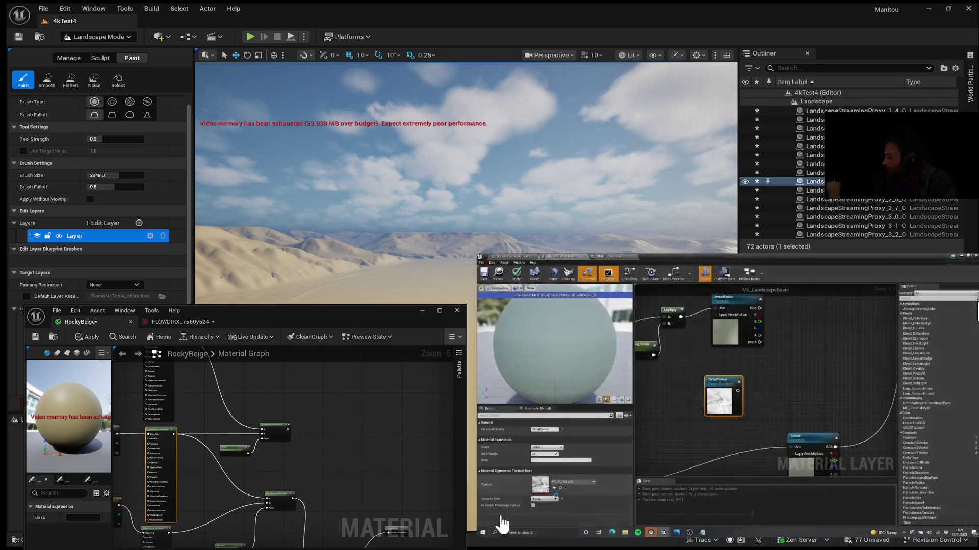
left_click(716, 397)
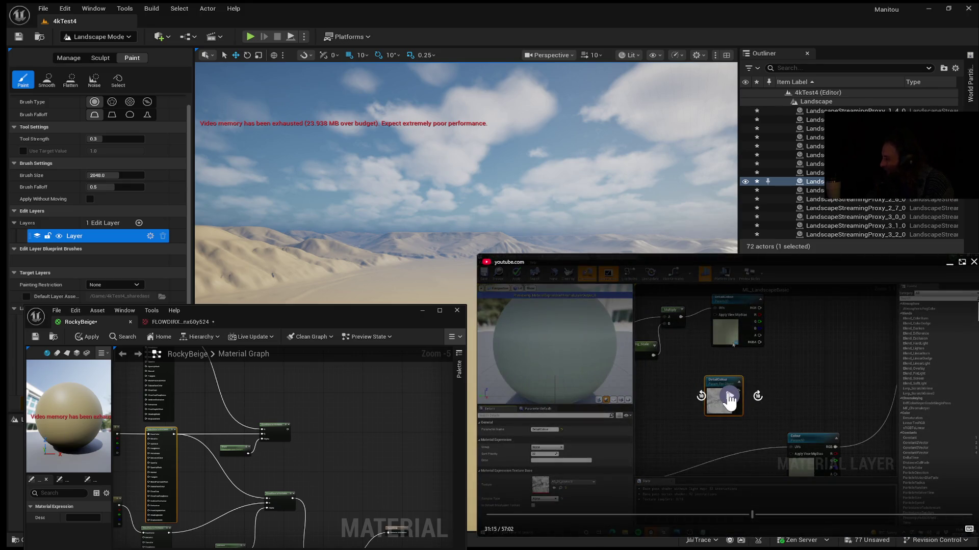
Resume the tutorial and rewind it twice by ten seconds to 30:56.
left_click(730, 396)
left_click(701, 397)
left_click(701, 397)
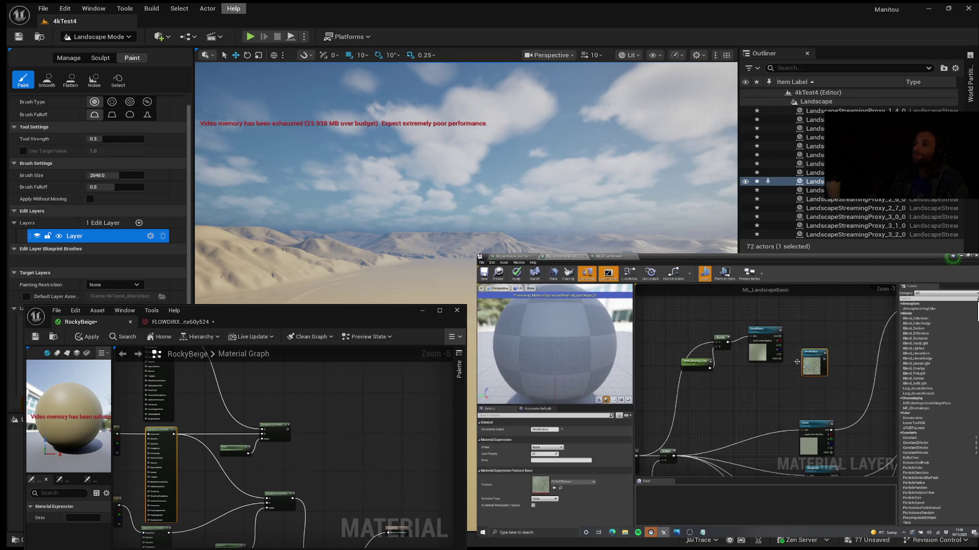
Search 'texture sampl' and add the DetailColour texture object and a Texture Sample node.
right_click(739, 374)
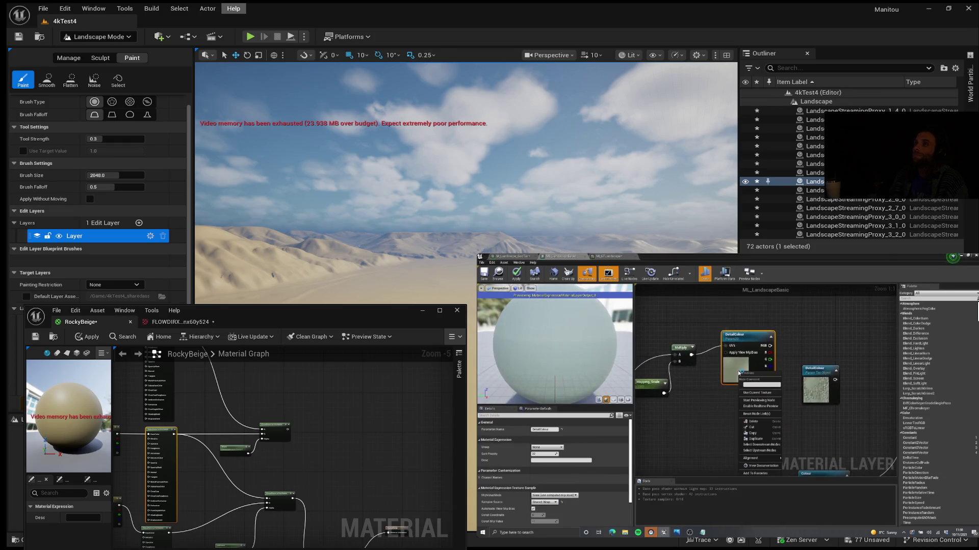
left_click(736, 371)
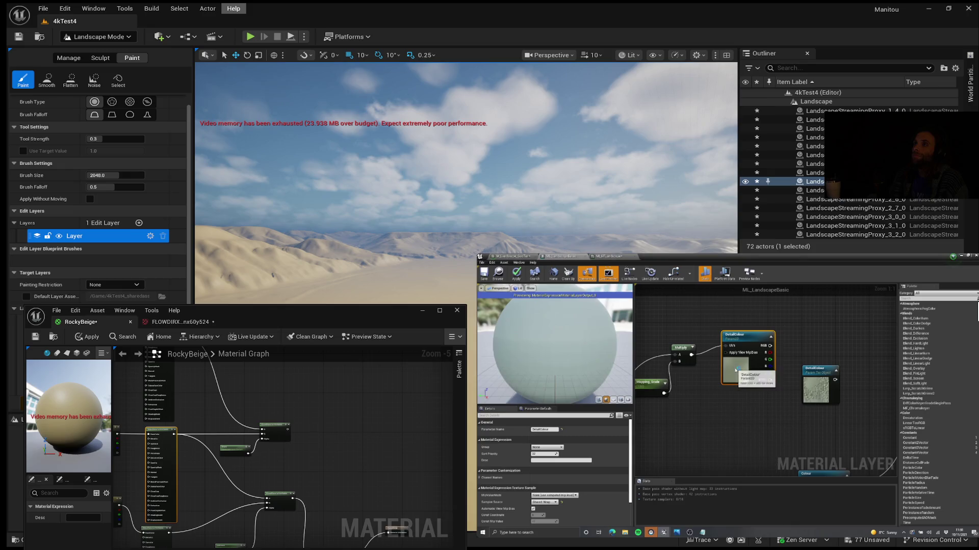
right_click(778, 322)
type("texture sam")
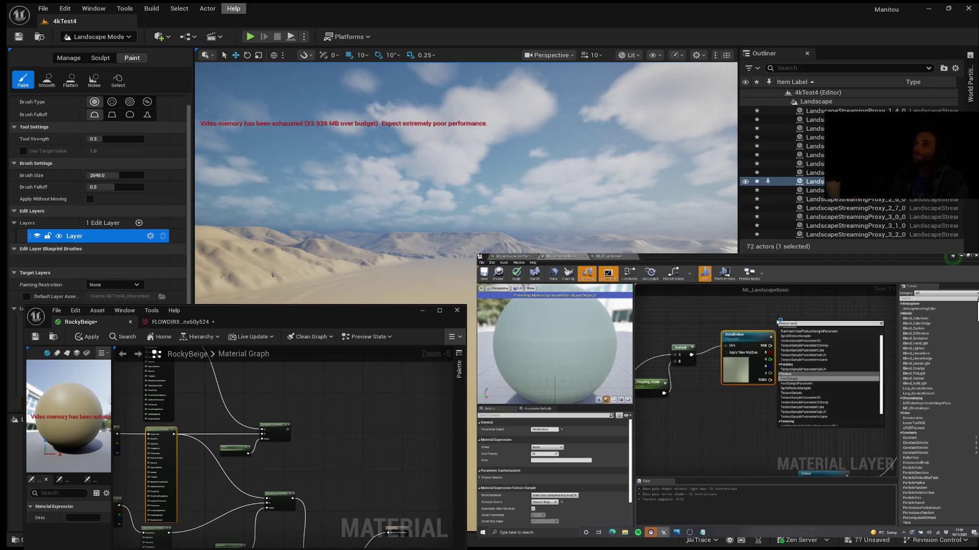
left_click(805, 327)
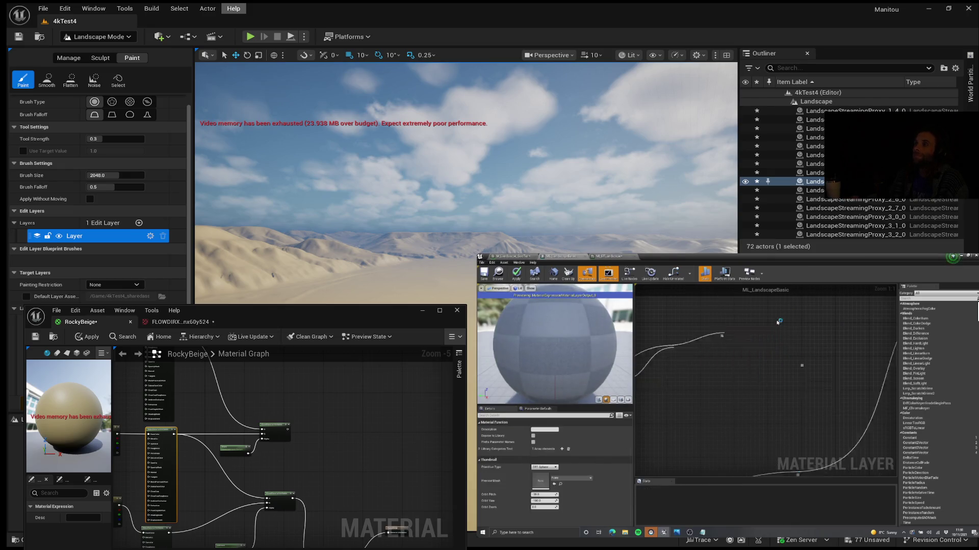
right_click(804, 326)
type("texture sampl")
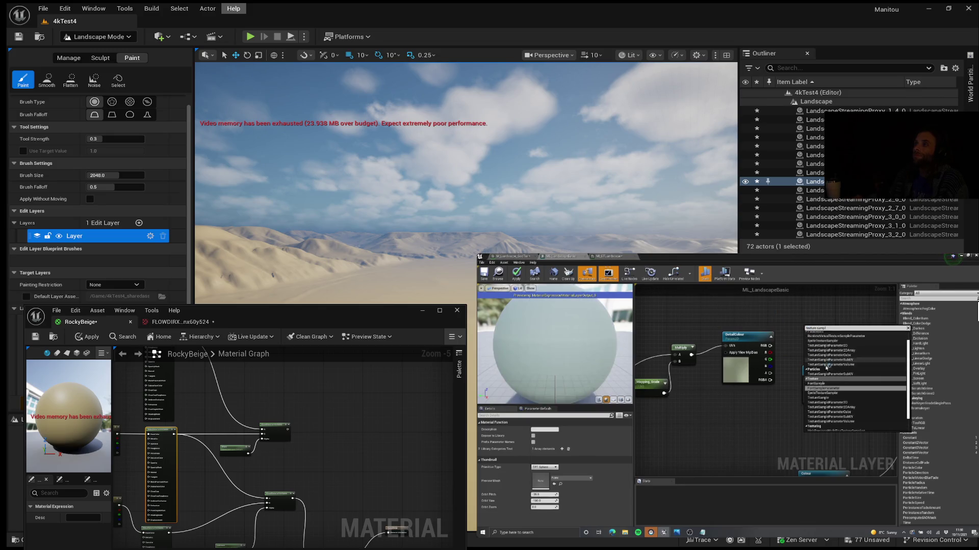
left_click(818, 383)
Place the DetailColour texture object below the detail sample and reframe the graph around the new nodes.
mouse_move(816, 369)
left_mouse_down()
mouse_move(767, 417)
mouse_move(765, 396)
left_mouse_up()
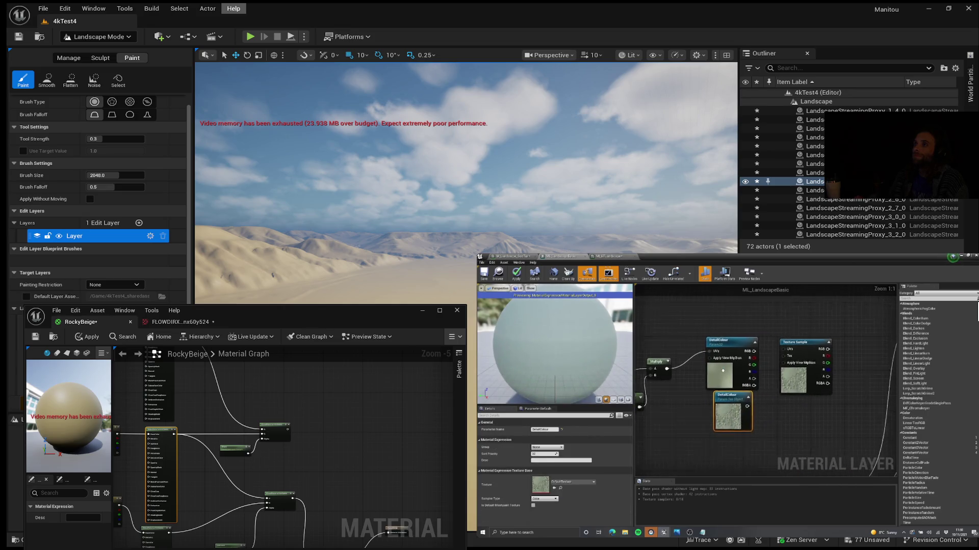
left_click(763, 395)
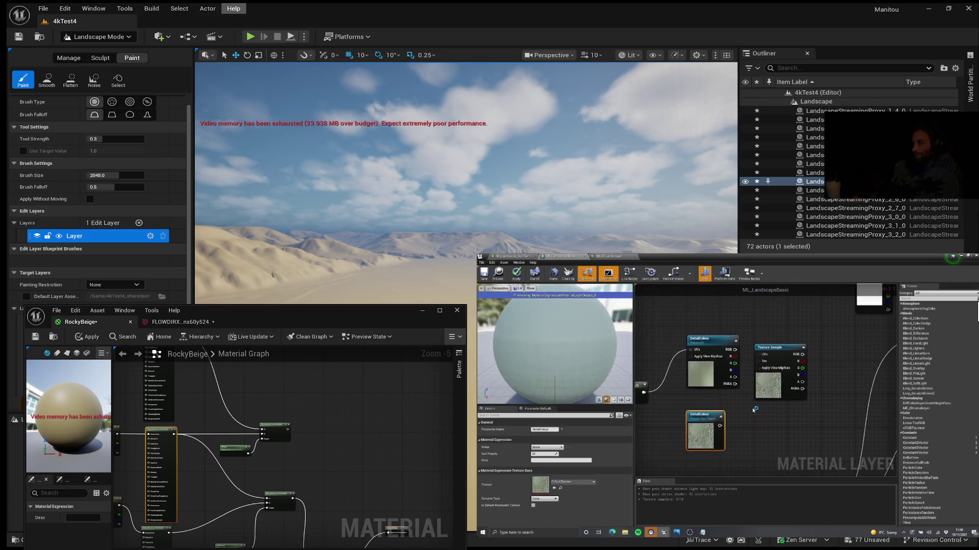
left_click(777, 390)
left_click_drag(777, 385, 751, 412)
left_click(783, 372)
mouse_move(843, 337)
left_mouse_down()
mouse_move(784, 335)
mouse_move(769, 383)
mouse_move(765, 363)
mouse_move(743, 390)
left_mouse_up()
left_click_drag(686, 442, 742, 428)
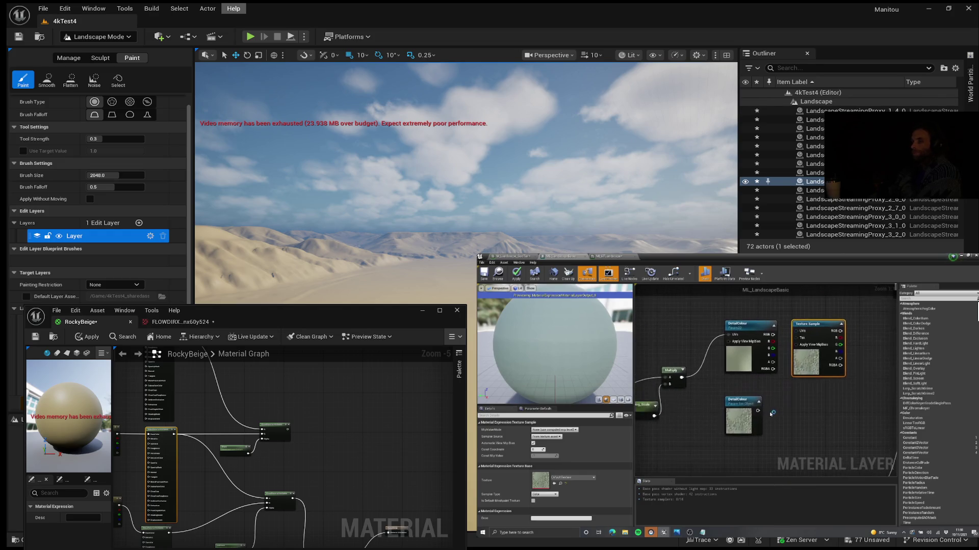
left_click(742, 428)
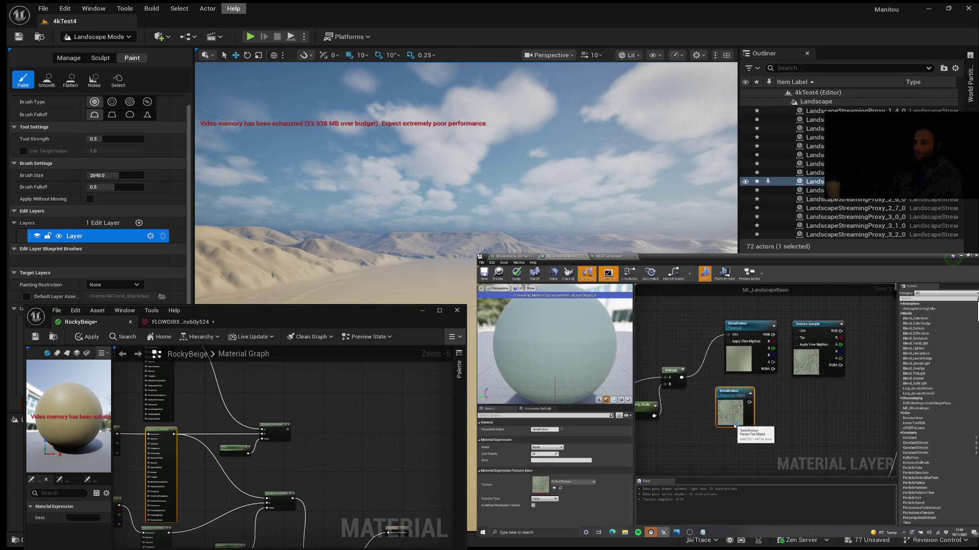
left_click_drag(772, 417, 750, 418)
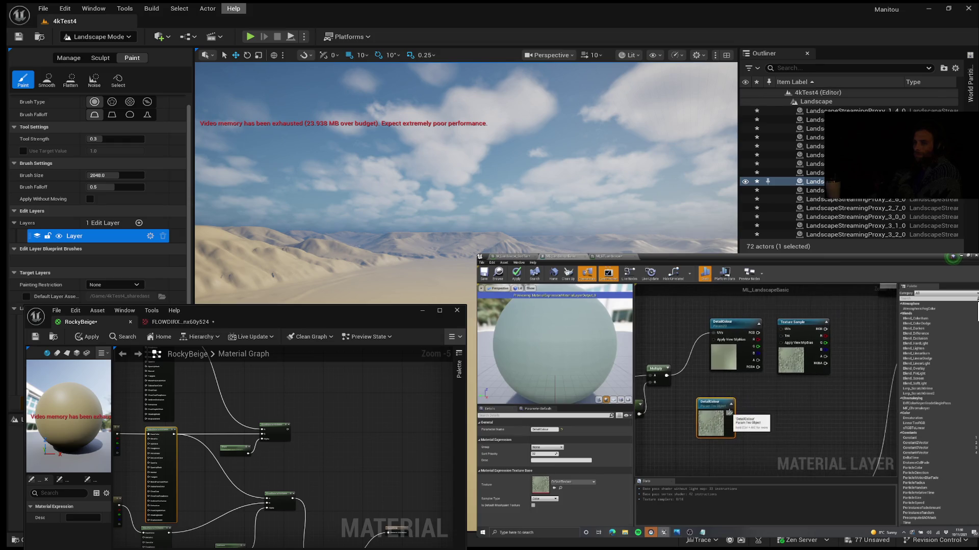
left_click(738, 419)
mouse_move(730, 413)
left_mouse_down()
mouse_move(765, 410)
mouse_move(783, 342)
left_mouse_up()
left_click_drag(782, 409, 789, 334)
mouse_move(767, 406)
left_mouse_down()
mouse_move(783, 330)
mouse_move(773, 397)
left_mouse_up()
left_click(769, 391)
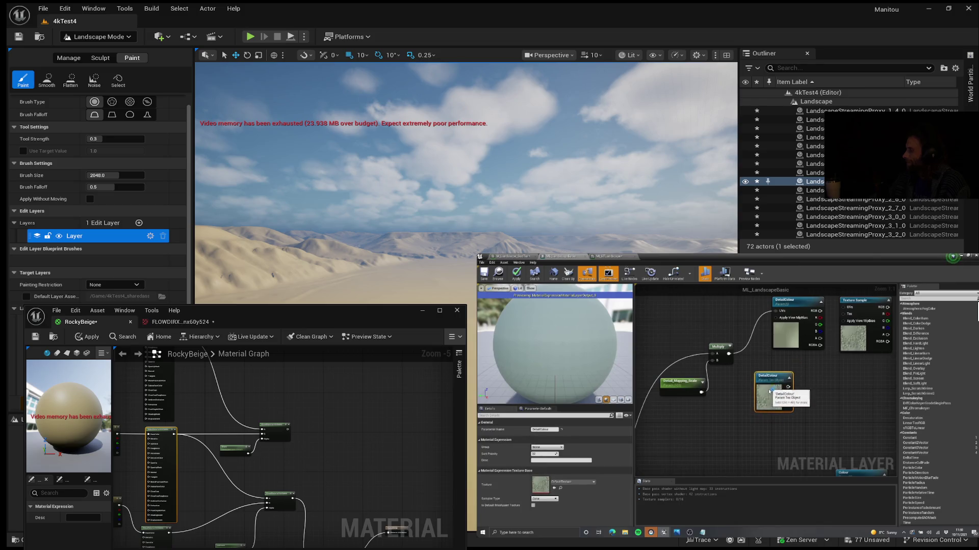
left_click(760, 305)
key("Delete")
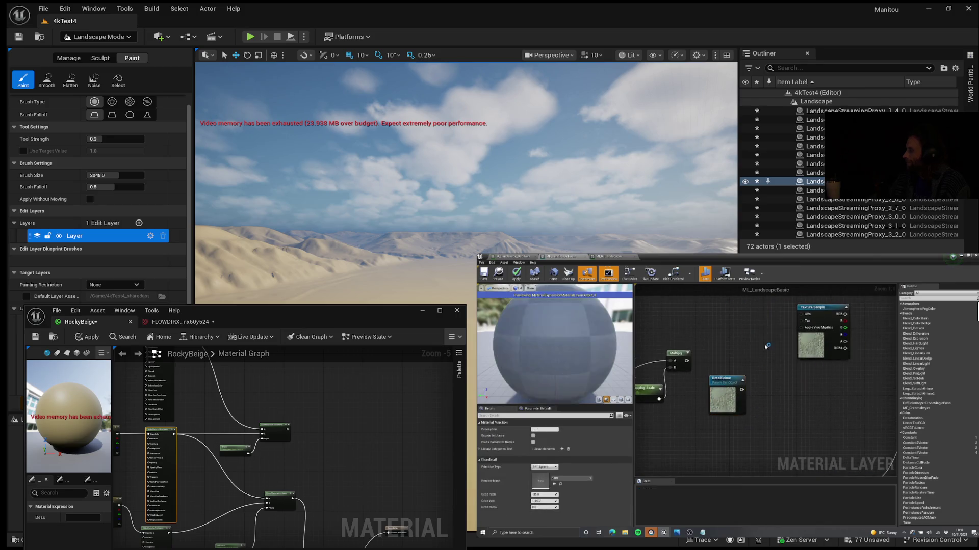
left_click_drag(785, 357, 745, 363)
key("ctrl+d")
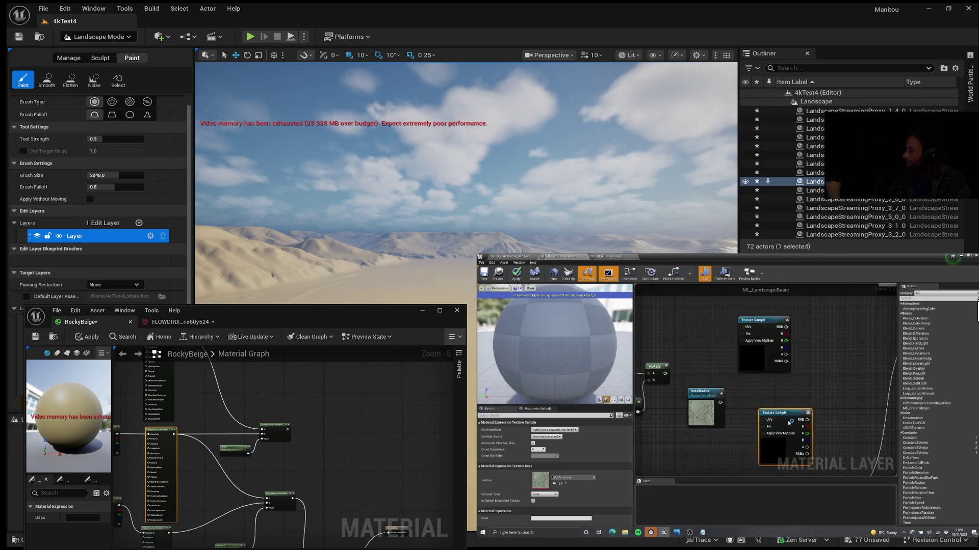
left_click_drag(769, 445, 756, 432)
left_click_drag(734, 397, 755, 329)
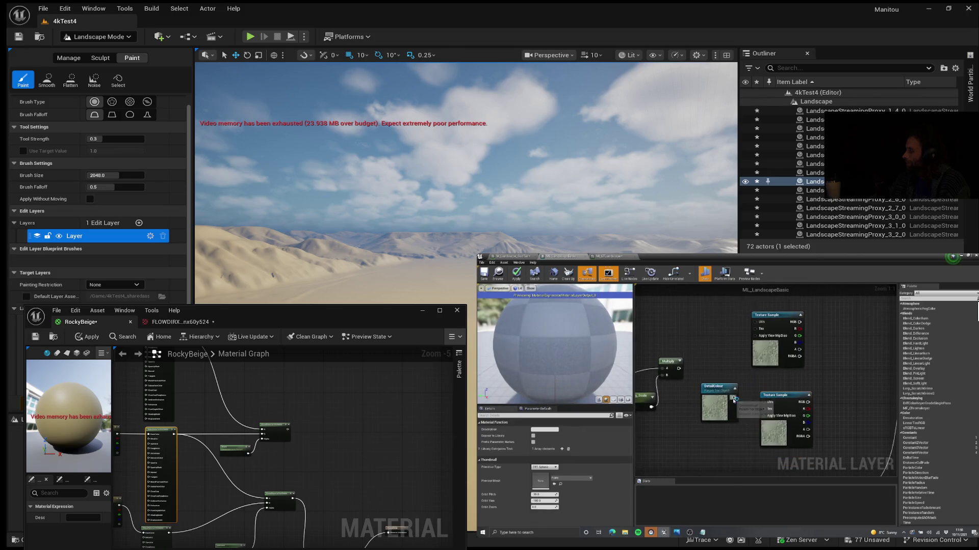
left_click_drag(735, 401, 771, 411)
scroll(775, 384, "down", 1)
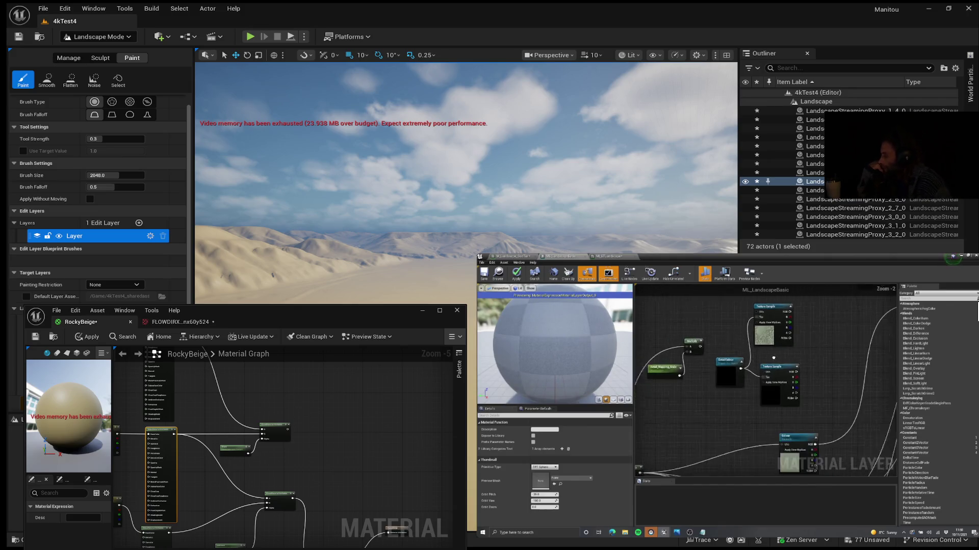
left_click(777, 305)
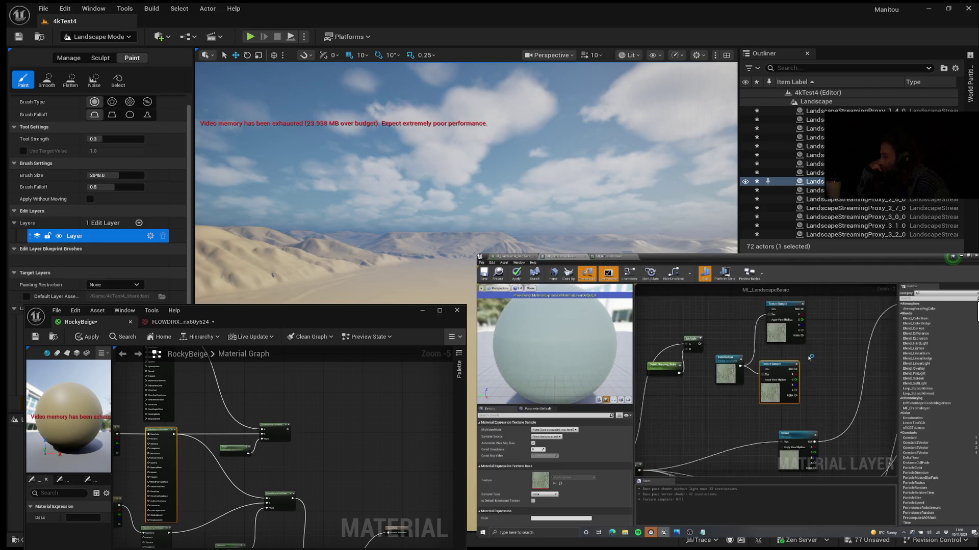
left_click(776, 345)
scroll(820, 351, "down", 4)
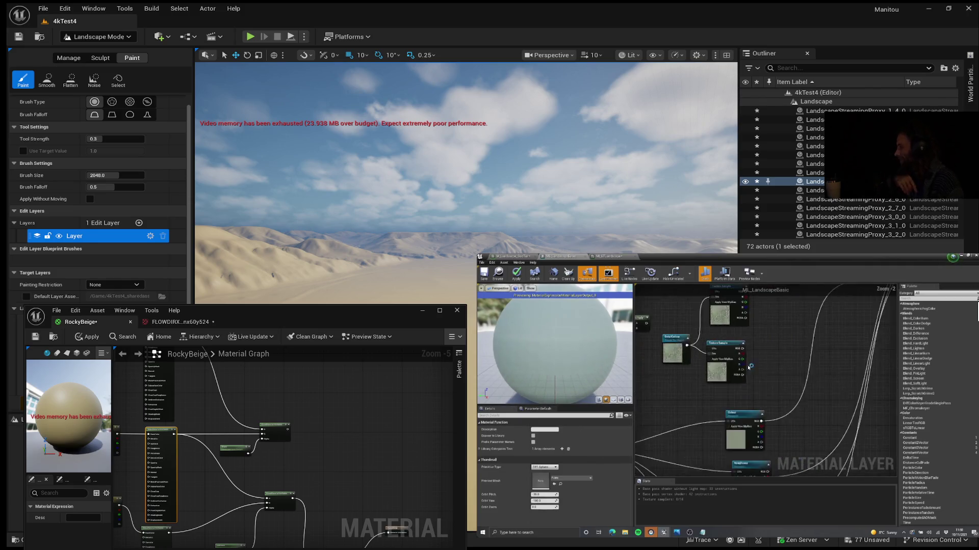
left_click_drag(775, 370, 810, 325)
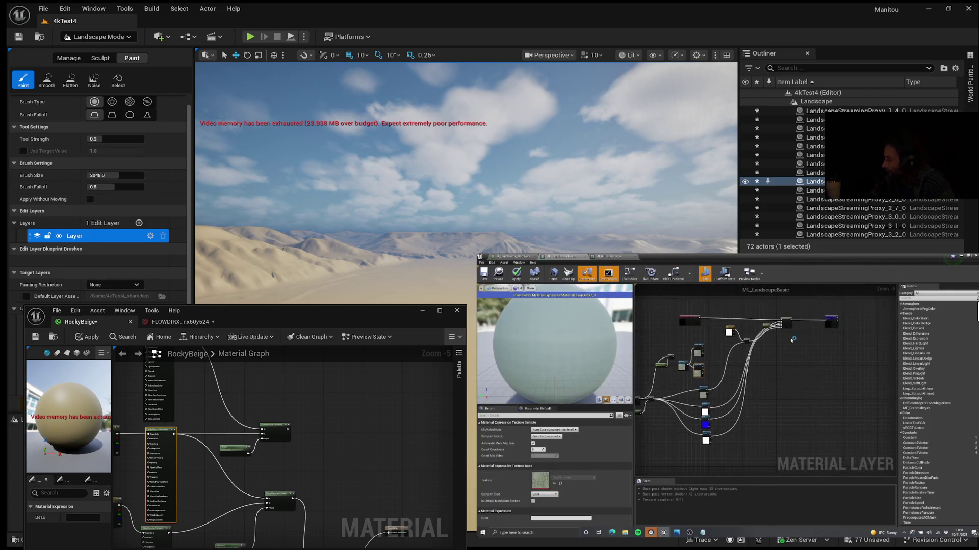
left_click_drag(773, 359, 773, 359)
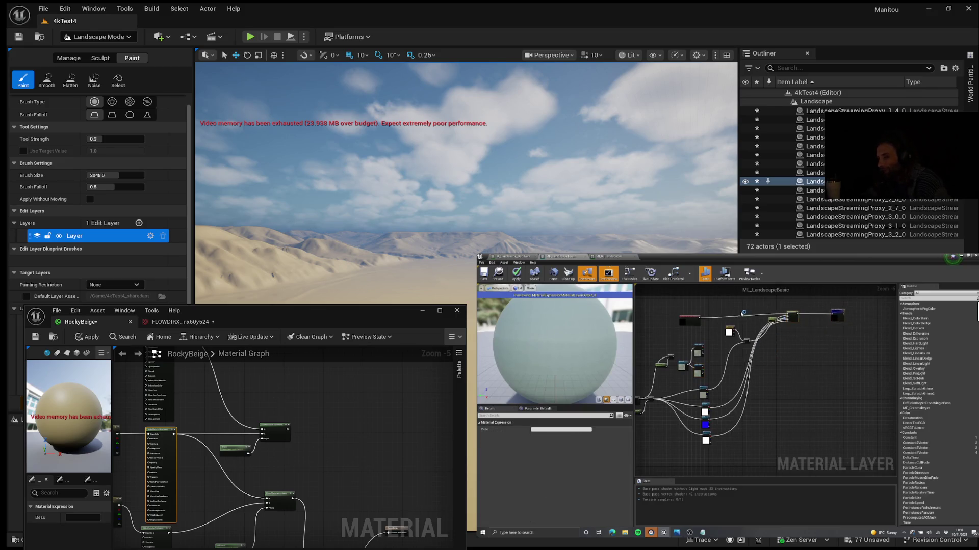
scroll(850, 334, "up", 2)
scroll(841, 329, "down", 2)
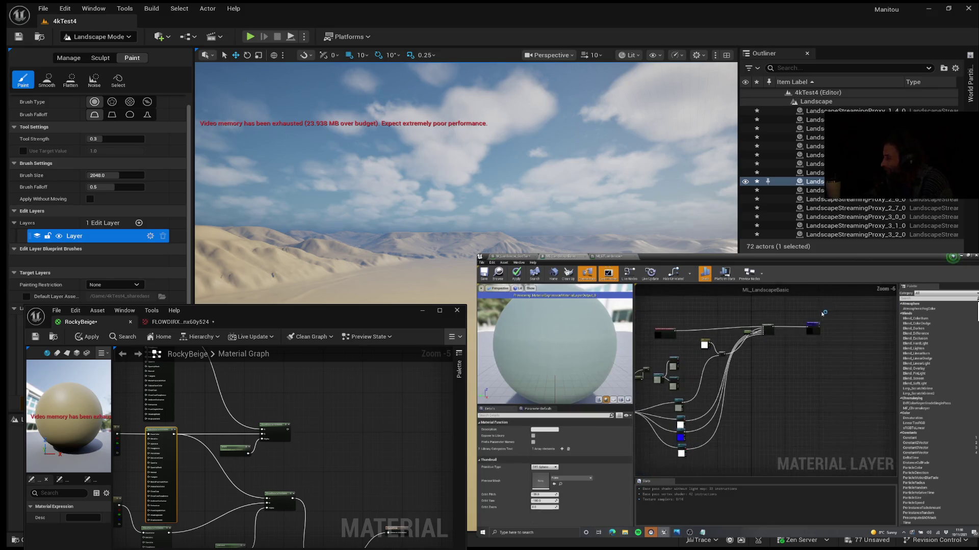
left_click(691, 321)
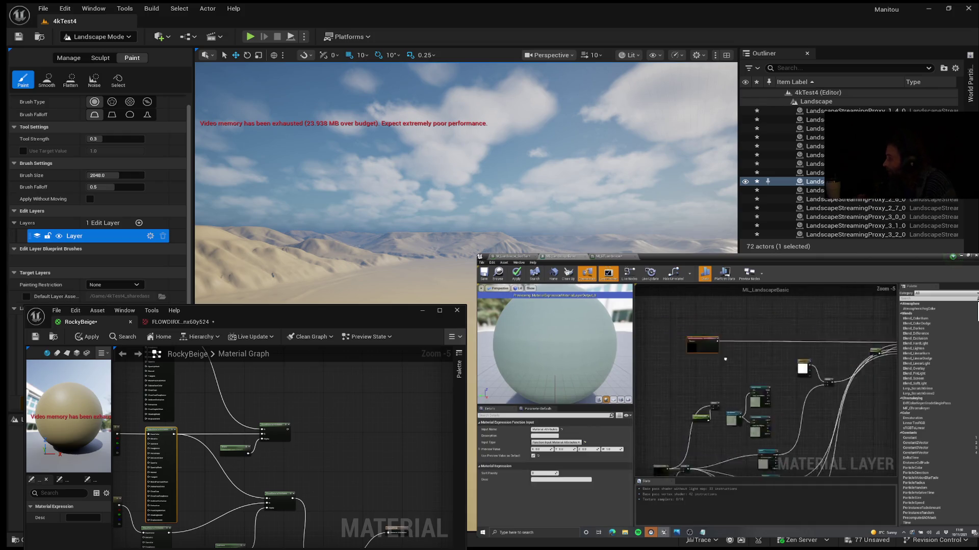
scroll(760, 344, "up", 4)
scroll(759, 344, "up", 2)
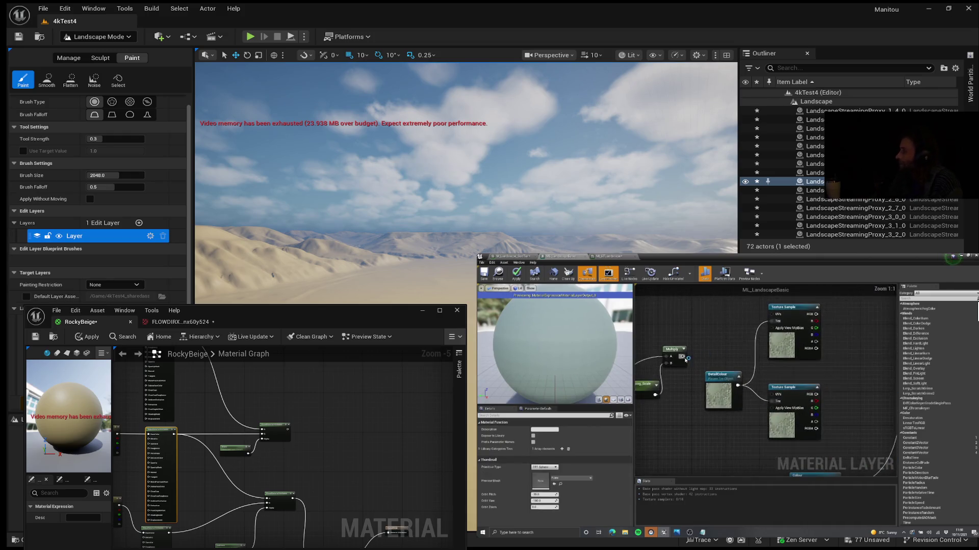
left_click_drag(776, 316, 774, 314)
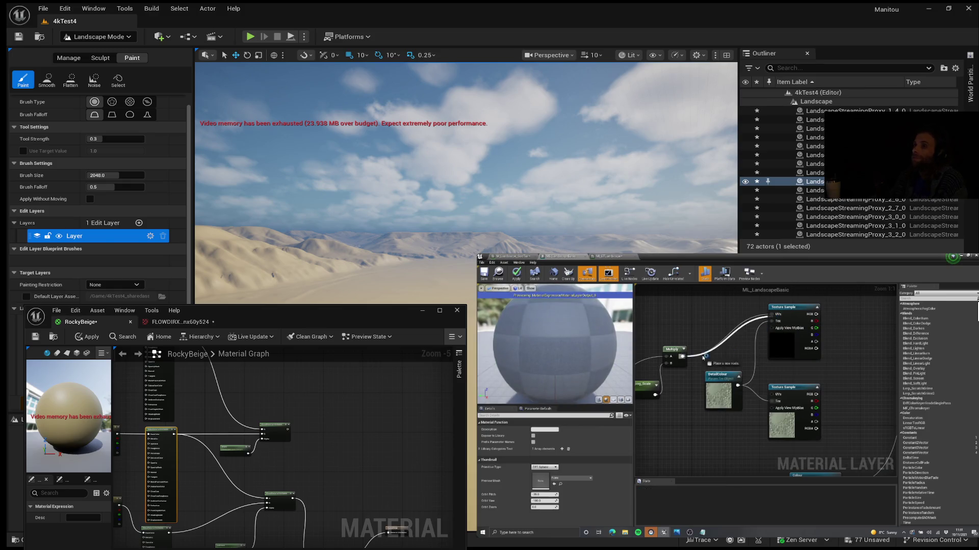
scroll(755, 382, "down", 3)
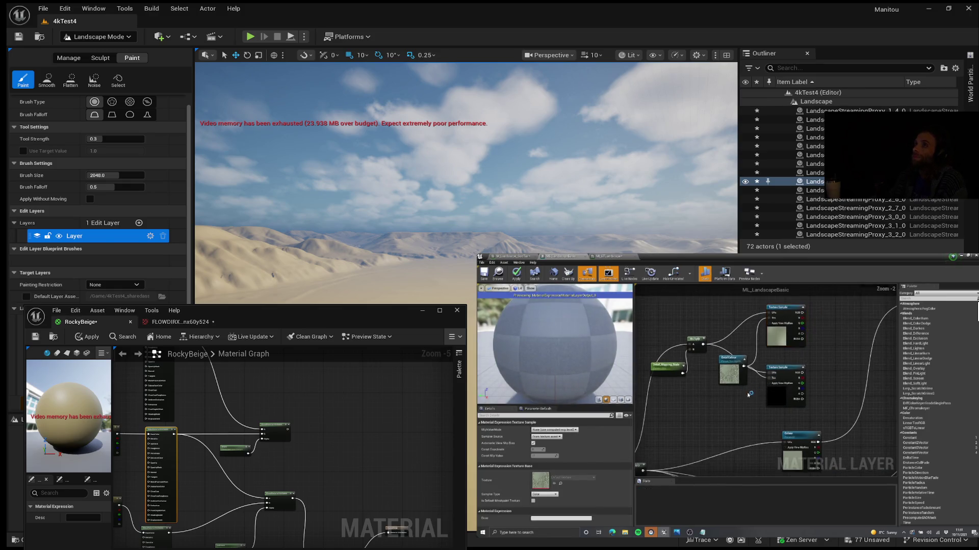
left_click(733, 368)
mouse_move(736, 370)
left_mouse_down()
mouse_move(723, 352)
mouse_move(732, 367)
mouse_move(695, 343)
left_mouse_up()
left_click_drag(769, 361, 759, 355)
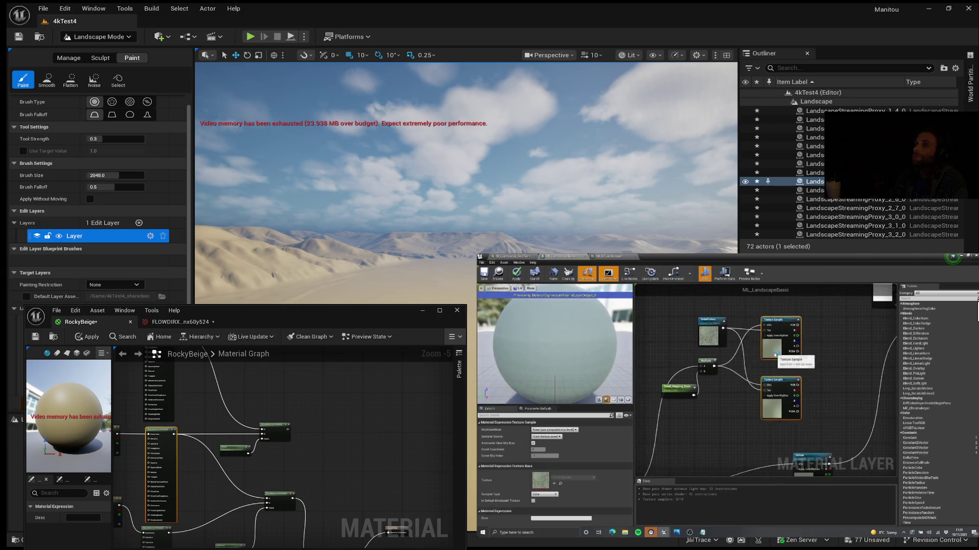
left_click(759, 356)
scroll(756, 379, "down", 1)
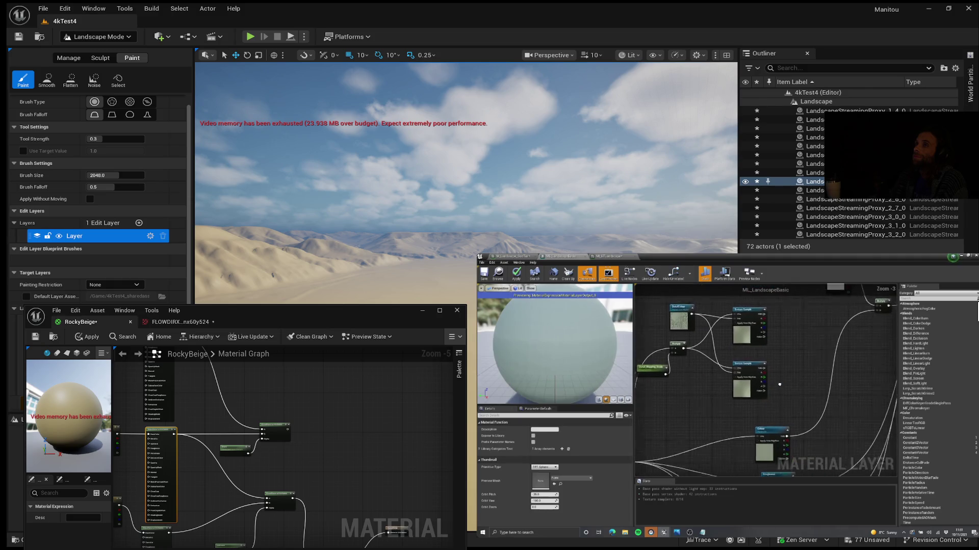
scroll(756, 379, "up", 4)
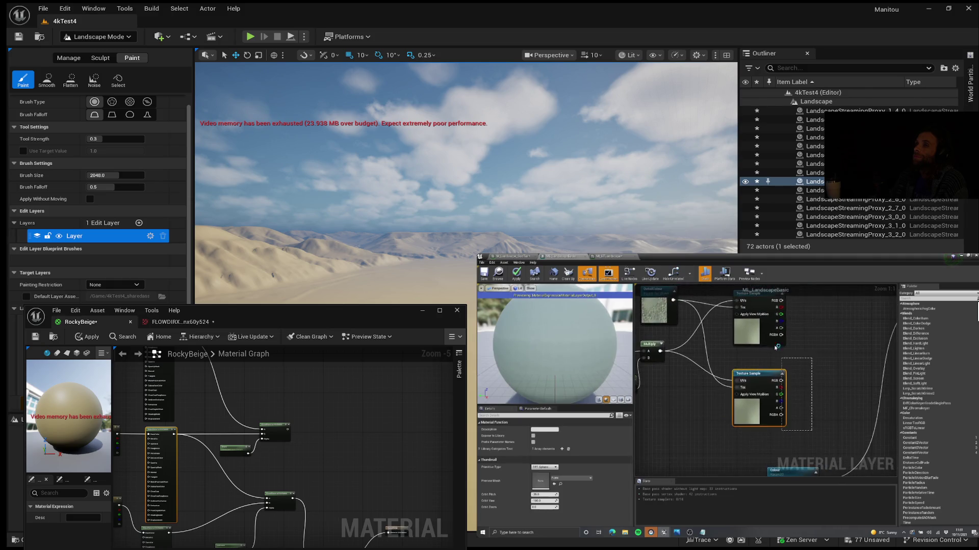
left_click(758, 323)
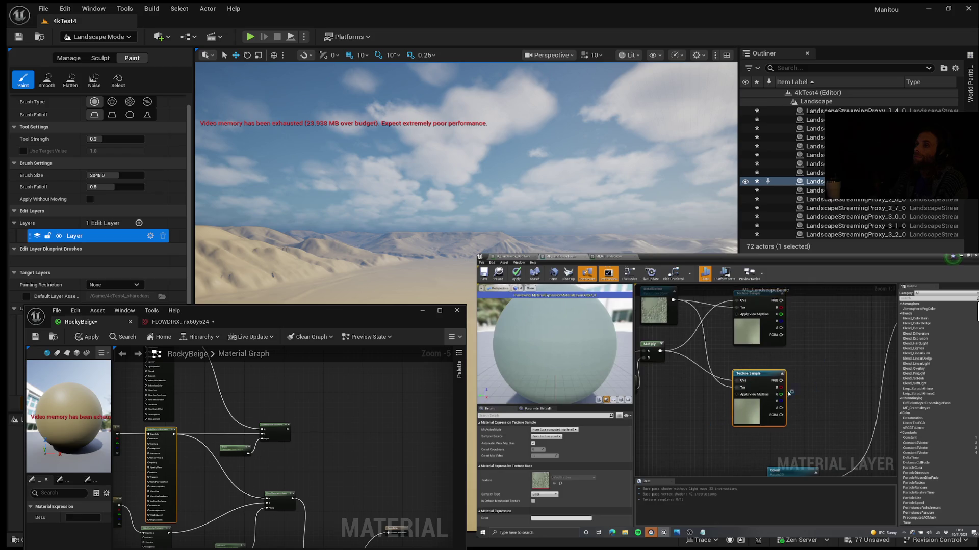
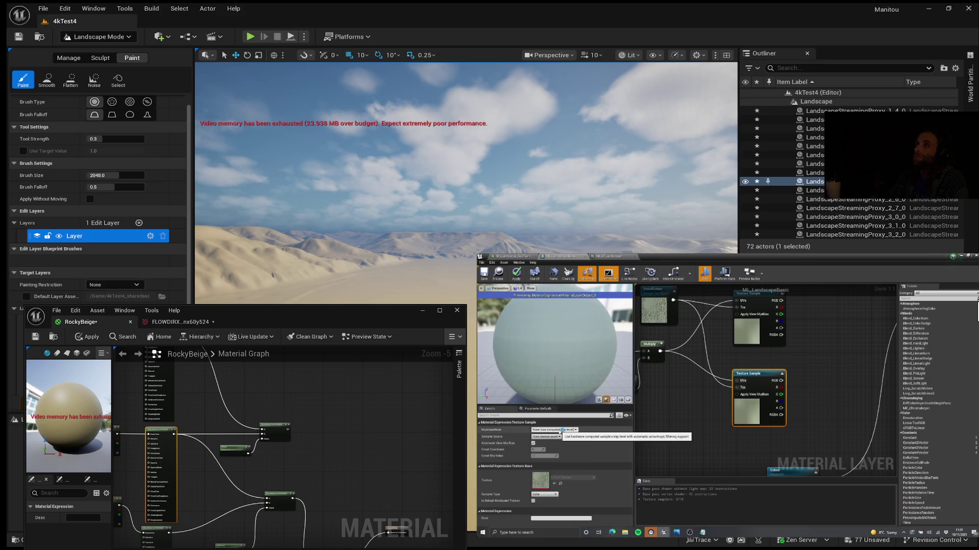
Set the Texture Sample's Sampler Source to Shared: Wrap and MipValueMode to MipBias.
scroll(785, 383, "down", 3)
scroll(779, 382, "up", 2)
scroll(772, 381, "down", 2)
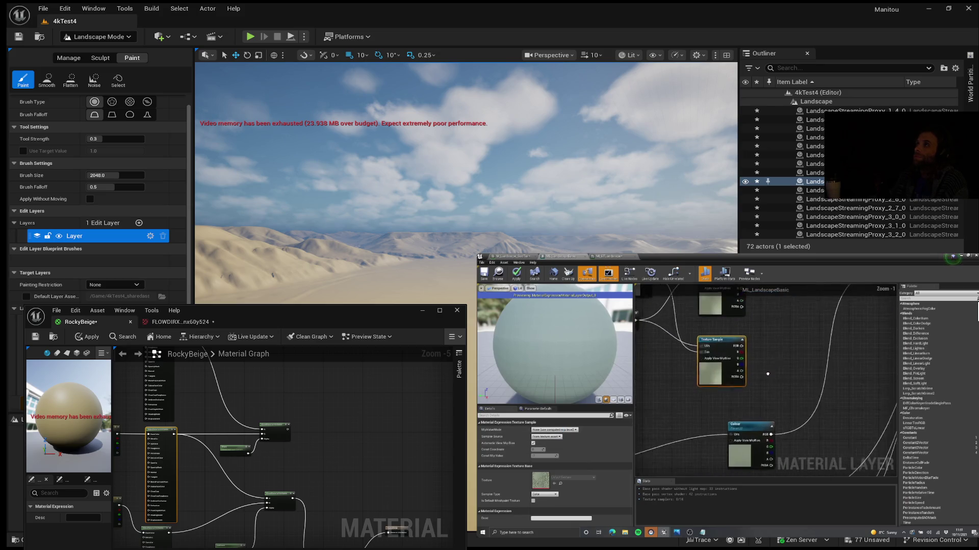
left_click(546, 437)
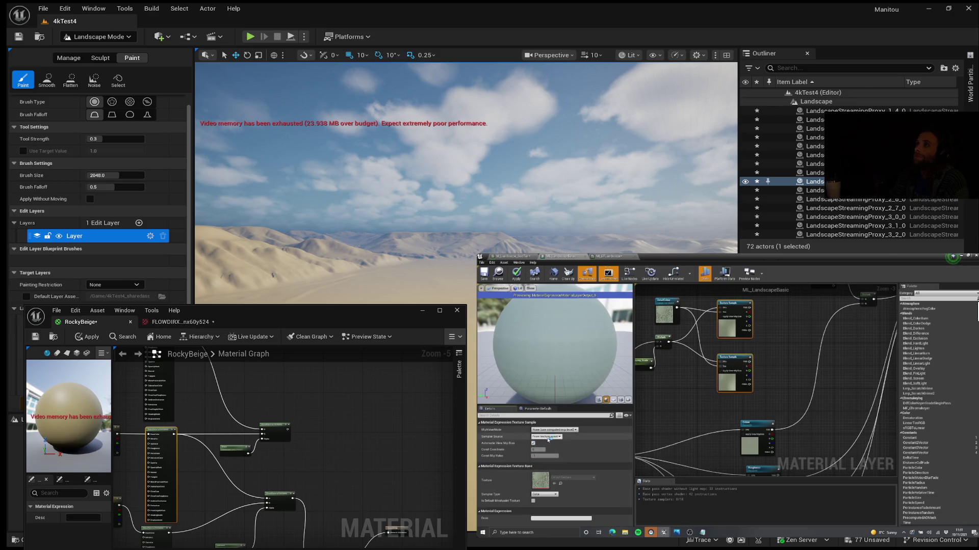
left_click(547, 445)
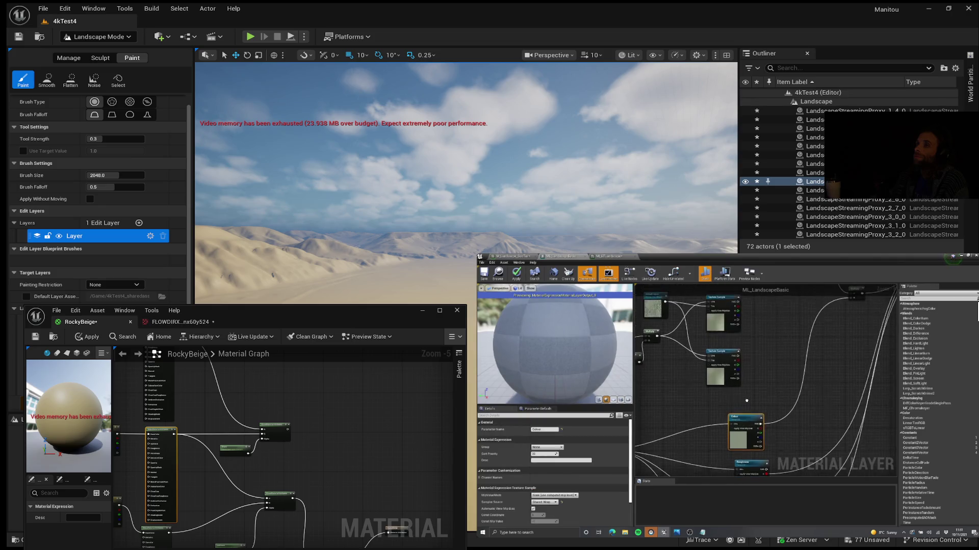
scroll(720, 363, "up", 2)
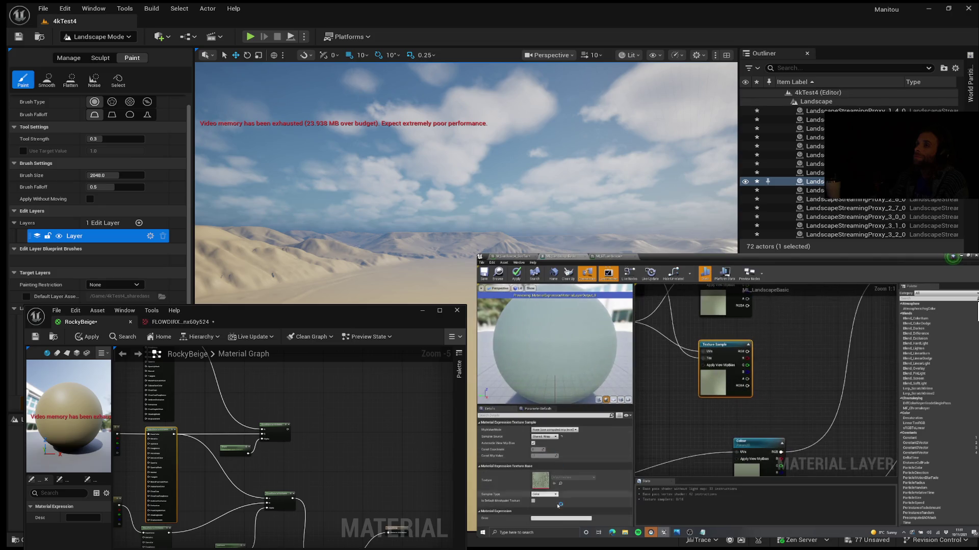
left_click(550, 430)
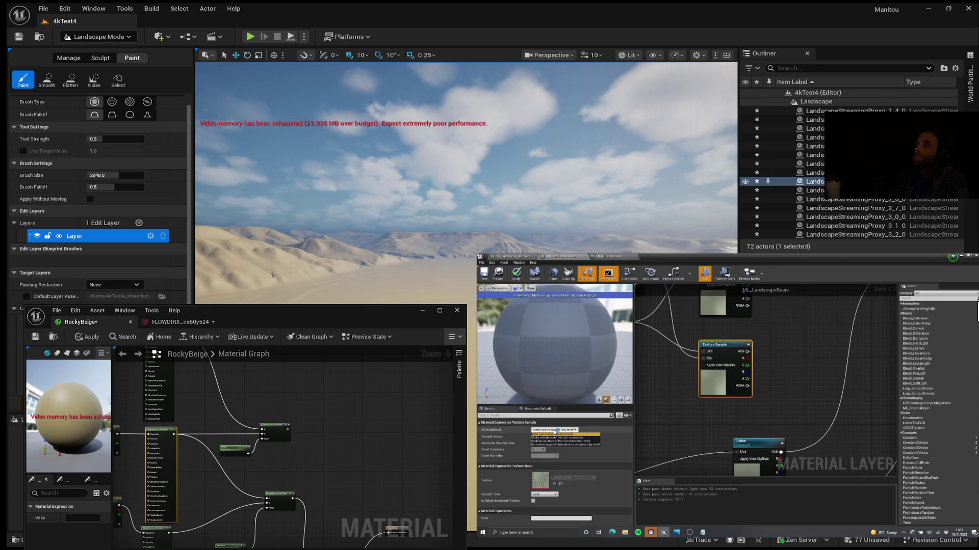
left_click(559, 441)
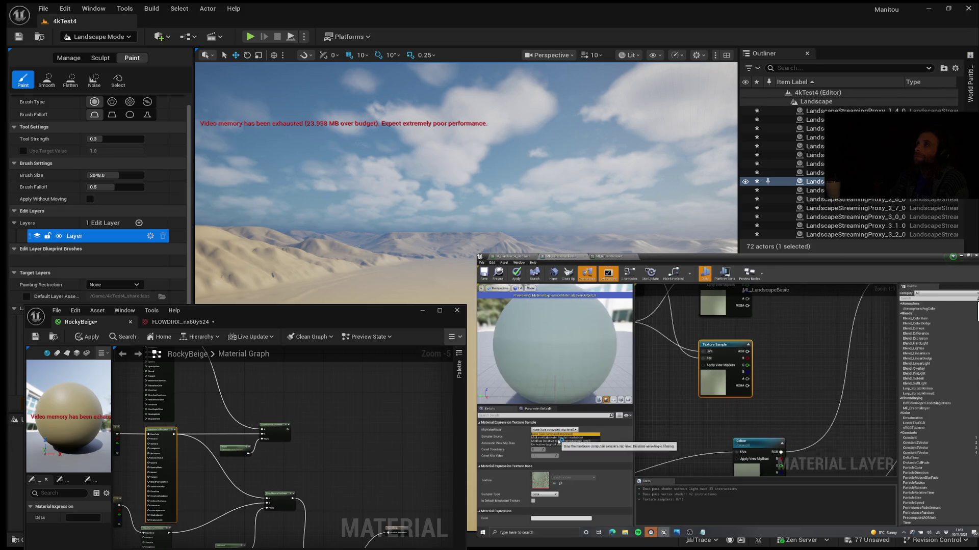
Deselect the node and open the detail colour texture in the texture editor.
left_click(690, 414)
scroll(698, 410, "down", 1)
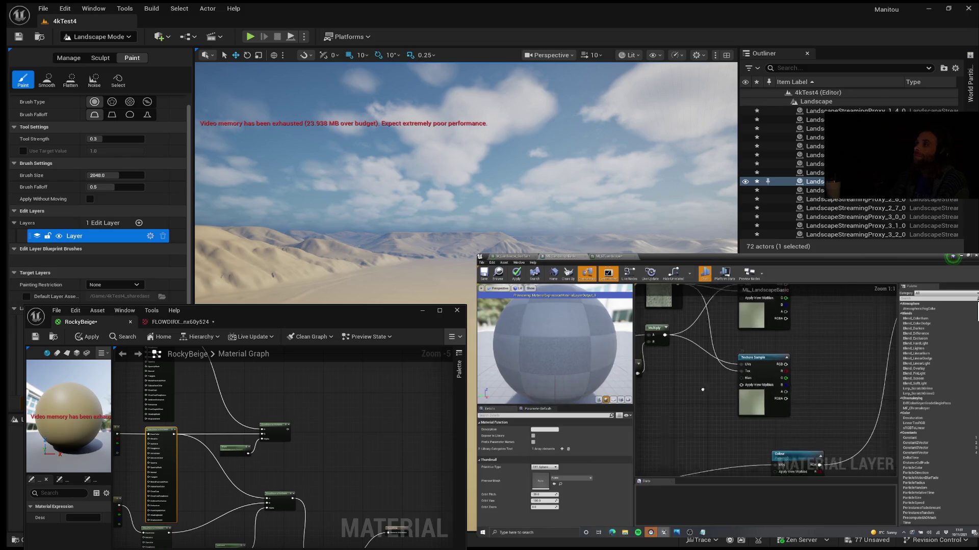
scroll(721, 398, "down", 1)
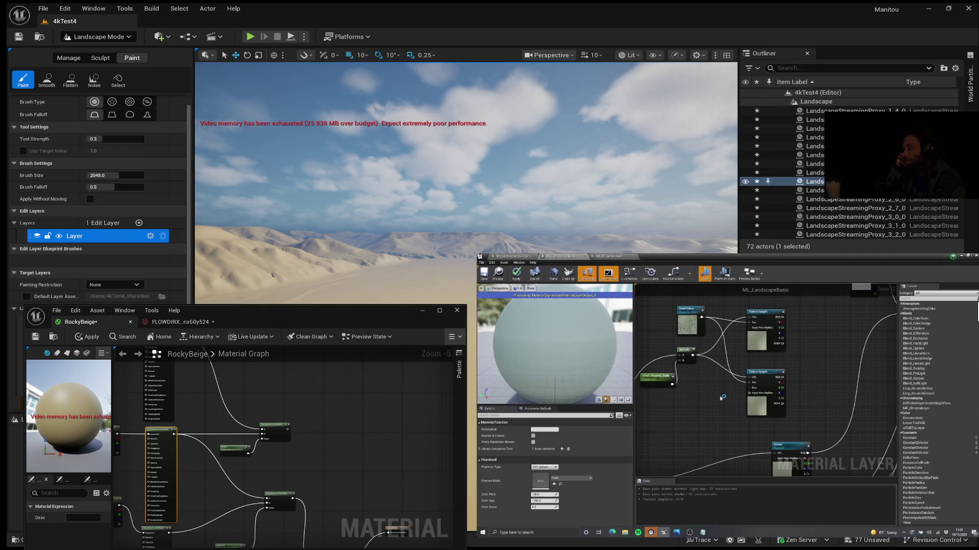
double_click(688, 324)
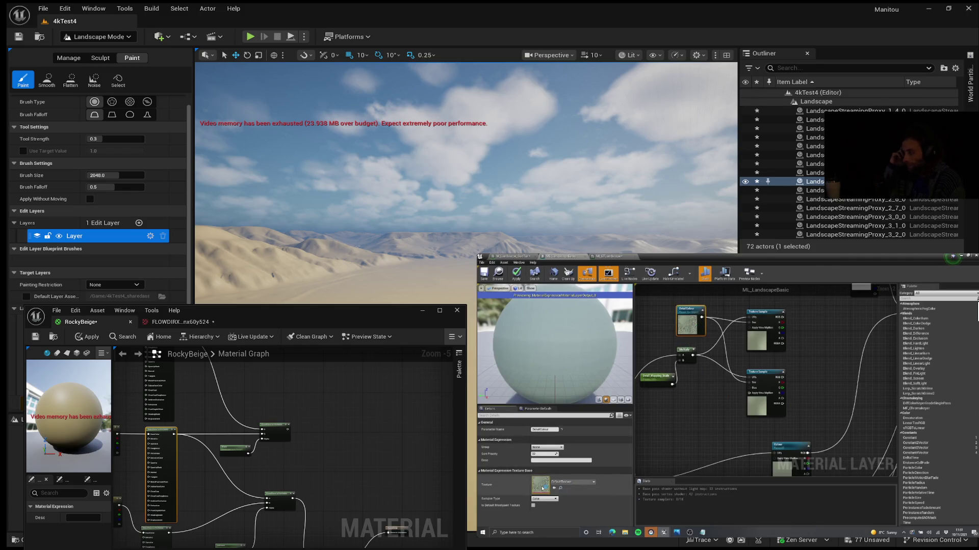
Enable Mip Level preview for the detail colour texture and step it to mip level 3.
scroll(603, 335, "up", 1)
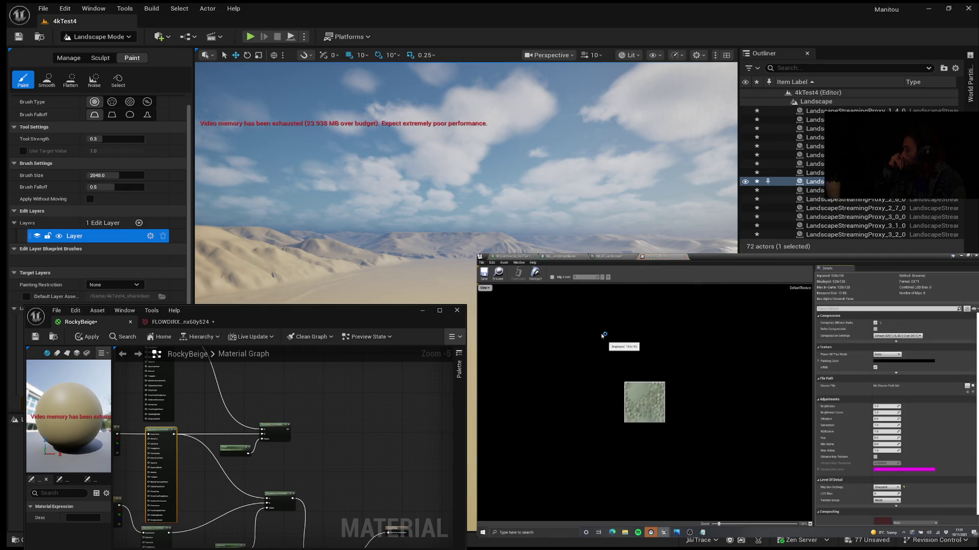
left_click(552, 277)
scroll(656, 403, "up", 4)
scroll(656, 403, "up", 5)
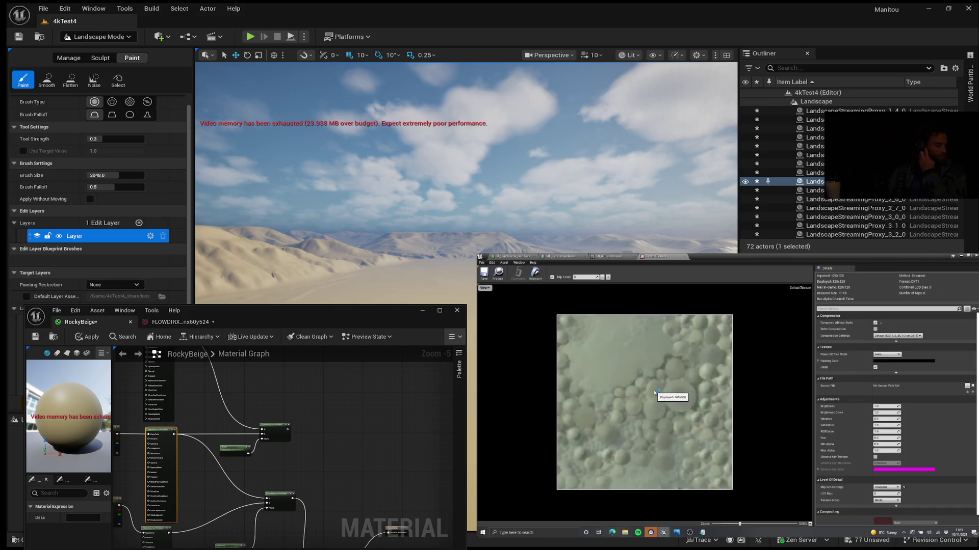
scroll(611, 407, "up", 3)
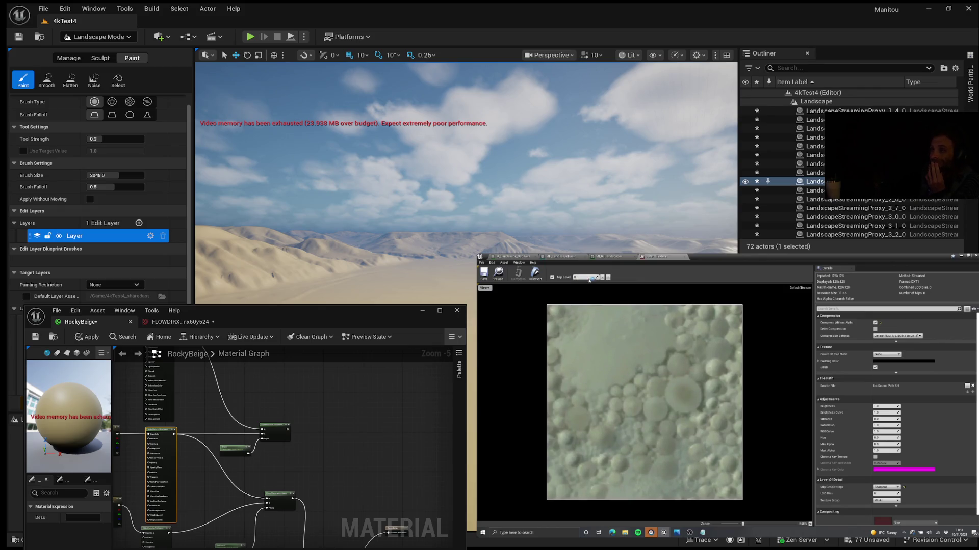
left_click(609, 277)
left_click(608, 278)
left_click(609, 278)
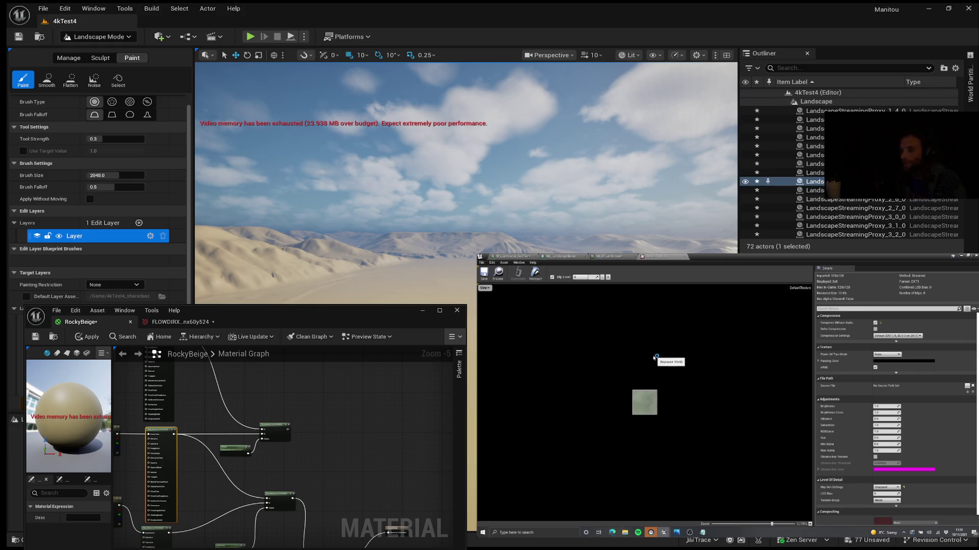
Look closely at the mip level 3 preview, then close the texture editor.
scroll(655, 358, "up", 1)
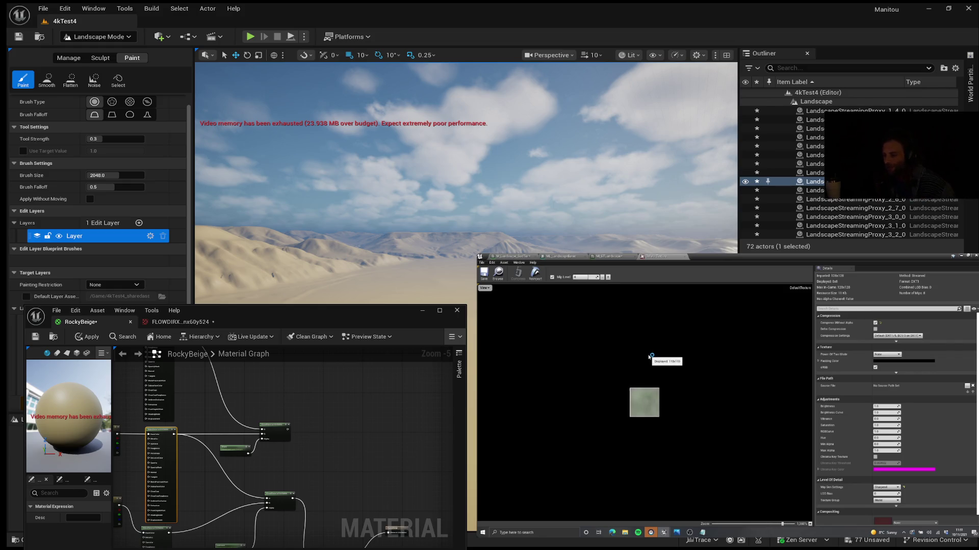
scroll(644, 403, "up", 1)
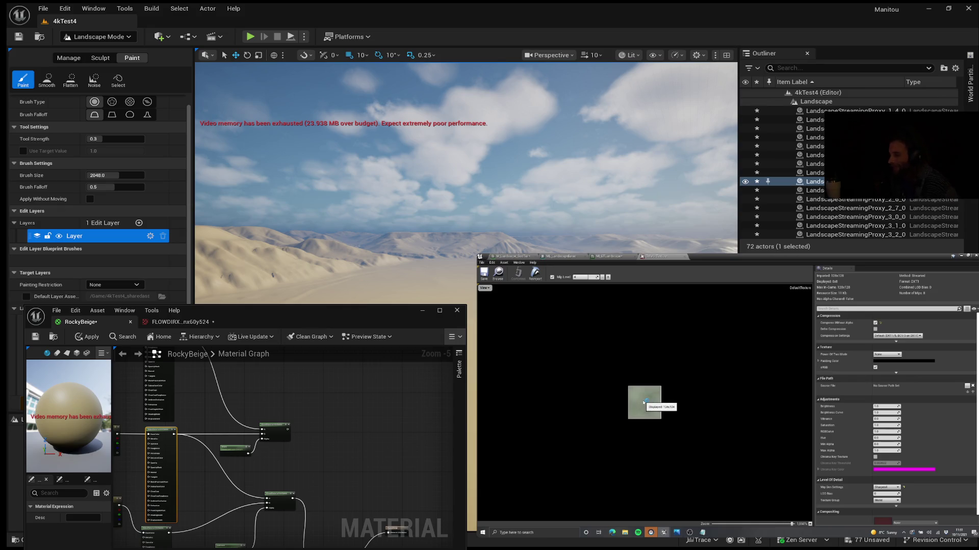
scroll(662, 394, "up", 1)
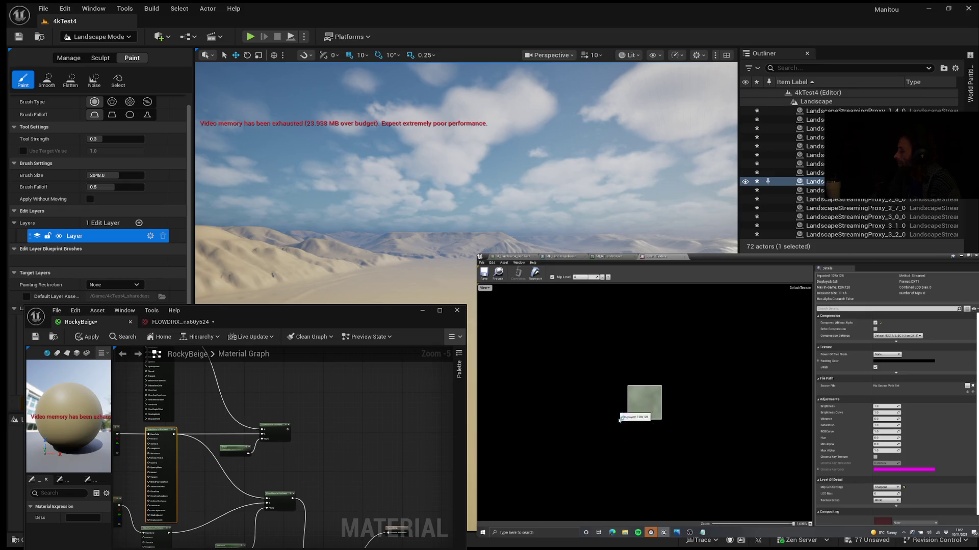
left_click(685, 258)
Back in ML_LandscapeBasic, add a Bias scalar parameter and wire it to a texture sample's Bias input.
left_click(560, 256)
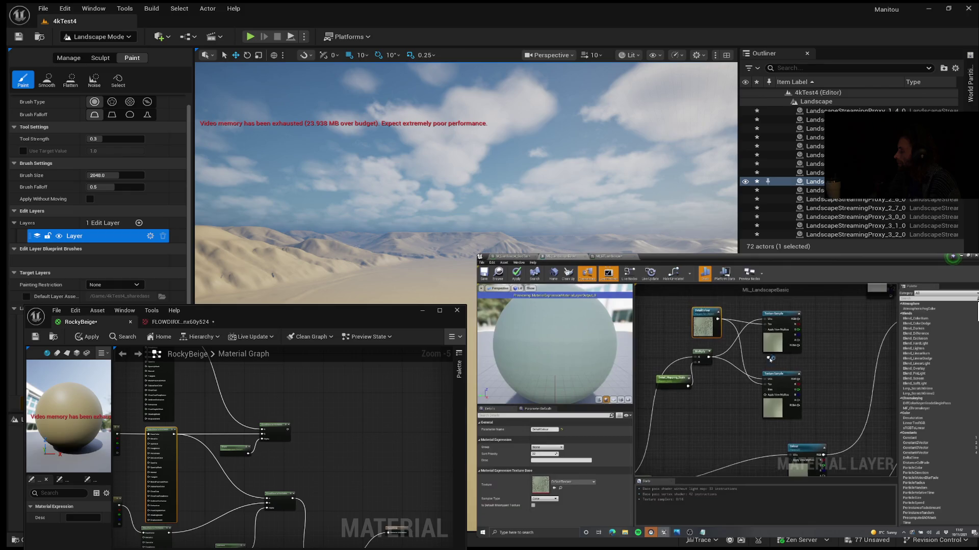
scroll(770, 373, "up", 3)
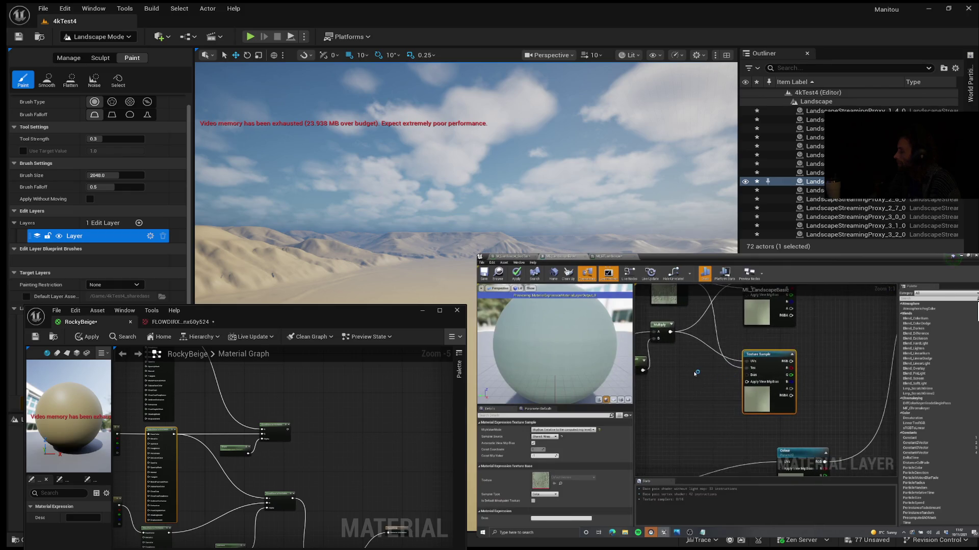
left_click(713, 377)
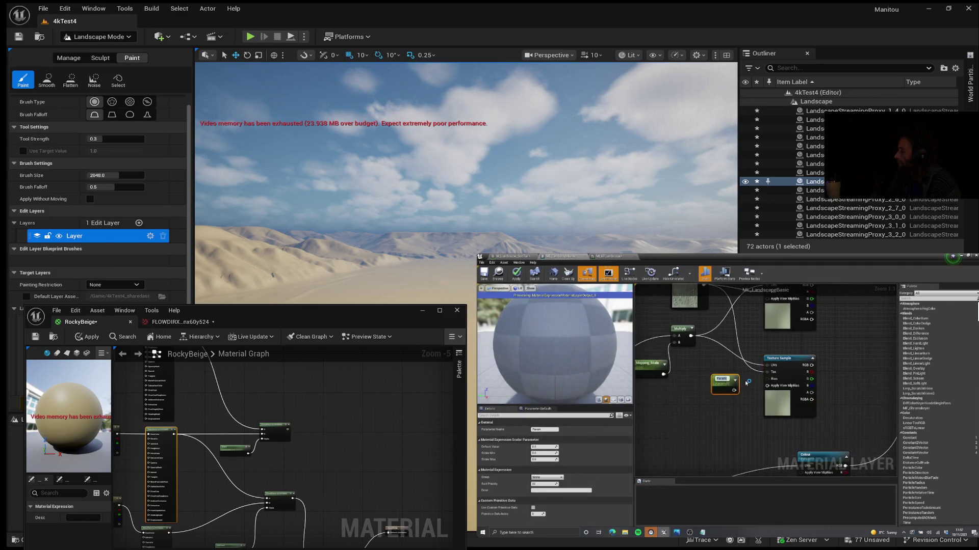
type("H")
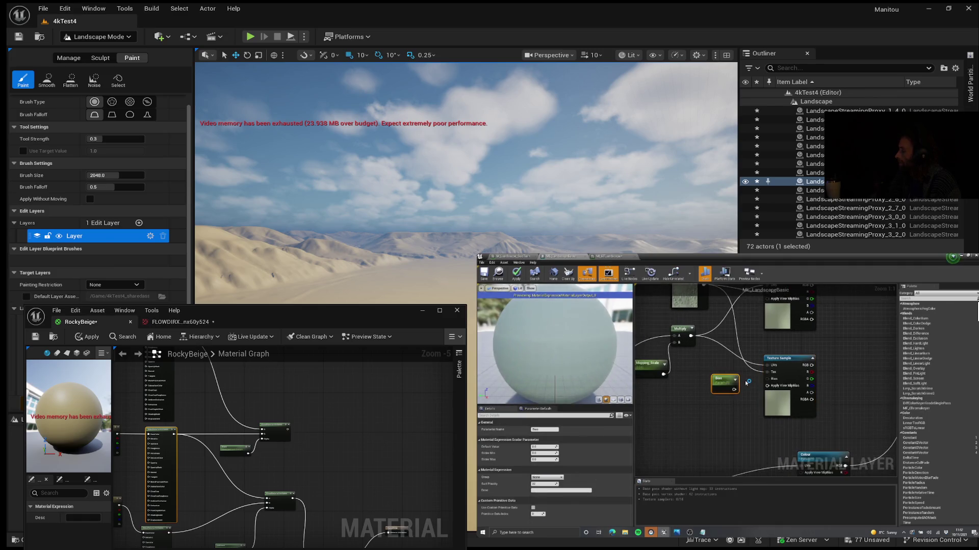
left_click_drag(732, 391, 773, 380)
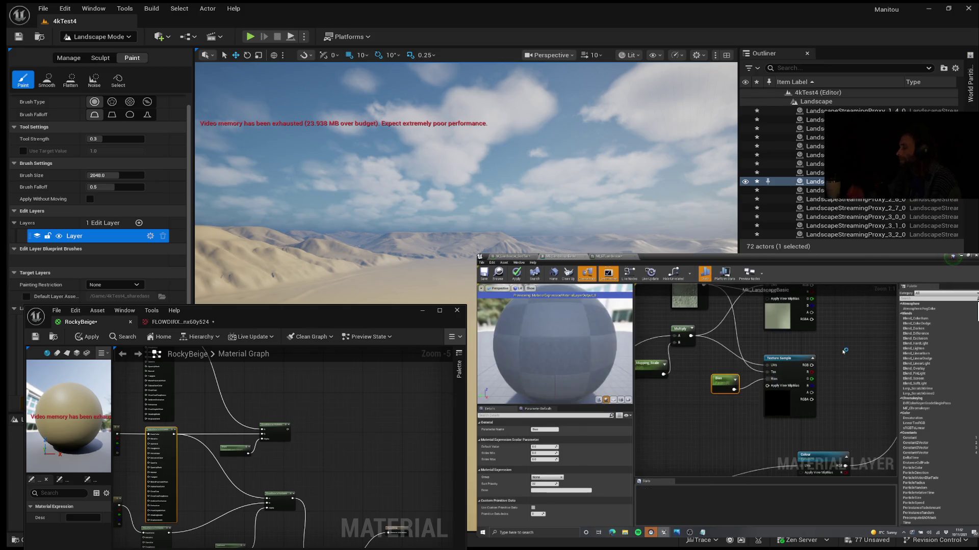
right_click(766, 406)
left_click(781, 450)
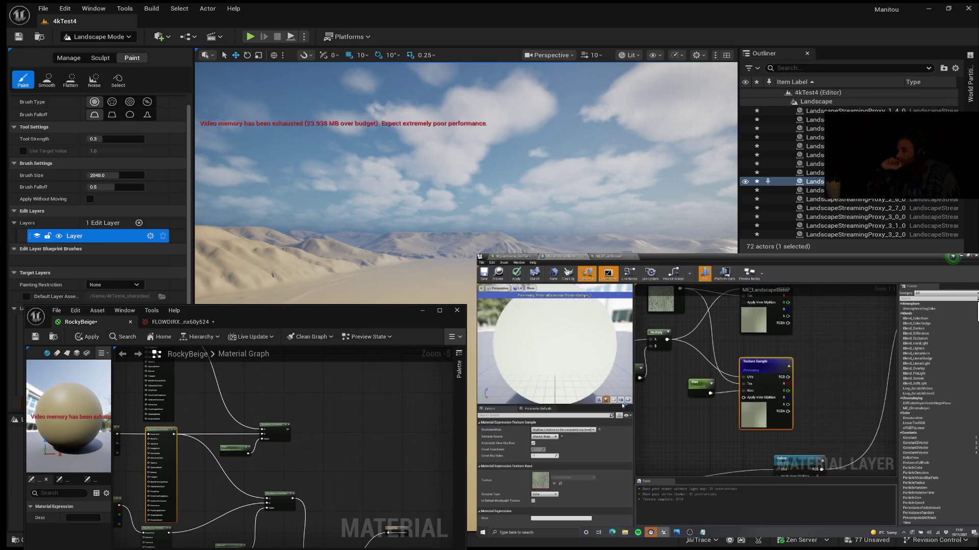
left_click(706, 387)
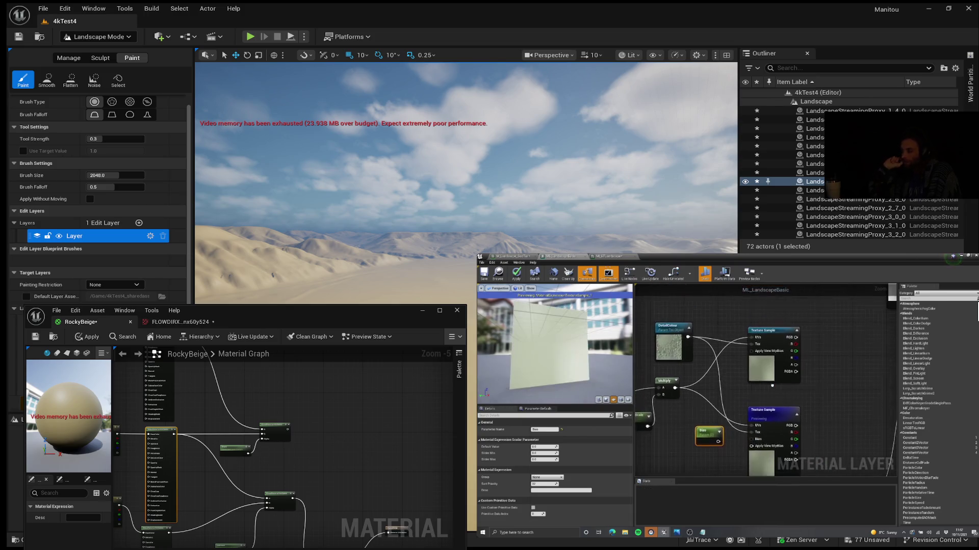
Connect DetailColour to the upper Texture Sample's Tex input.
right_click(775, 369)
left_click(805, 408)
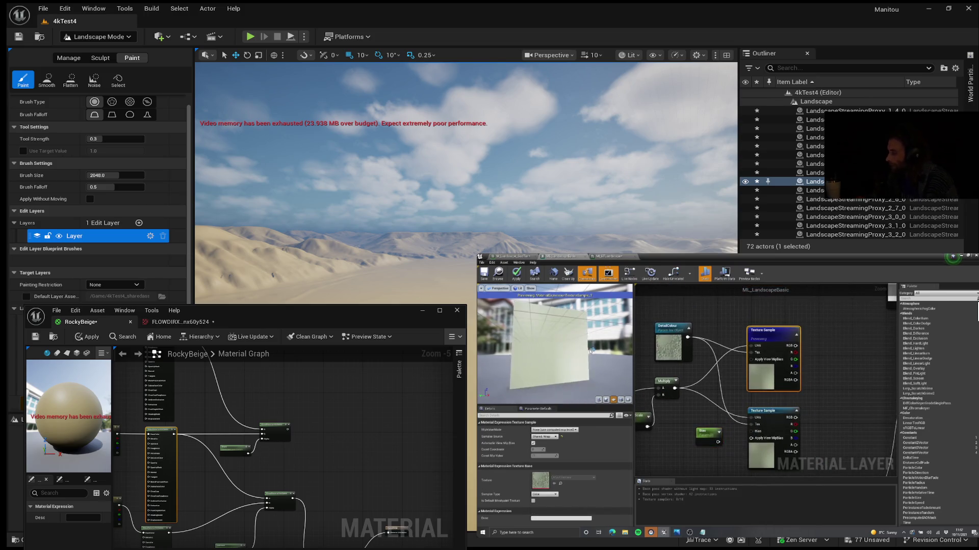
scroll(785, 368, "down", 1)
scroll(787, 368, "up", 1)
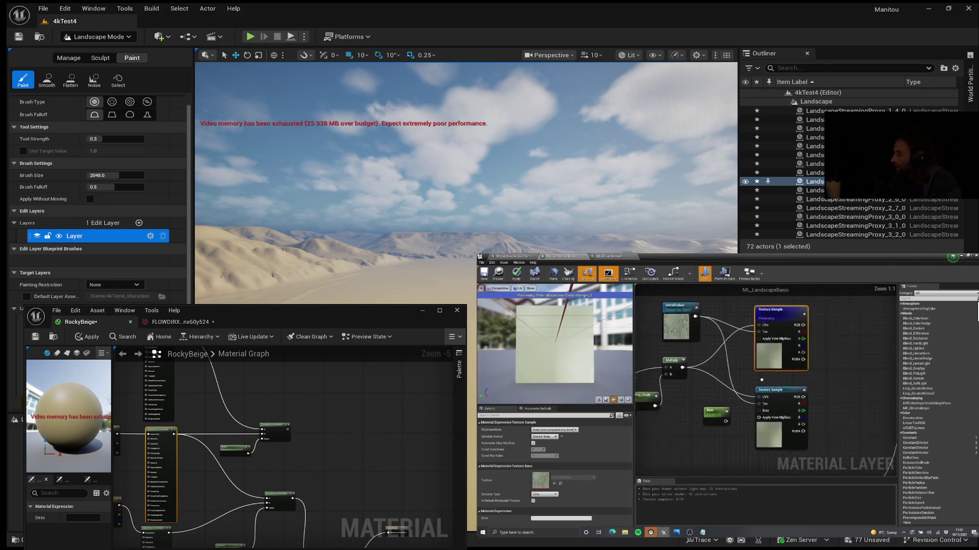
left_click(749, 356)
left_click_drag(762, 335, 757, 338)
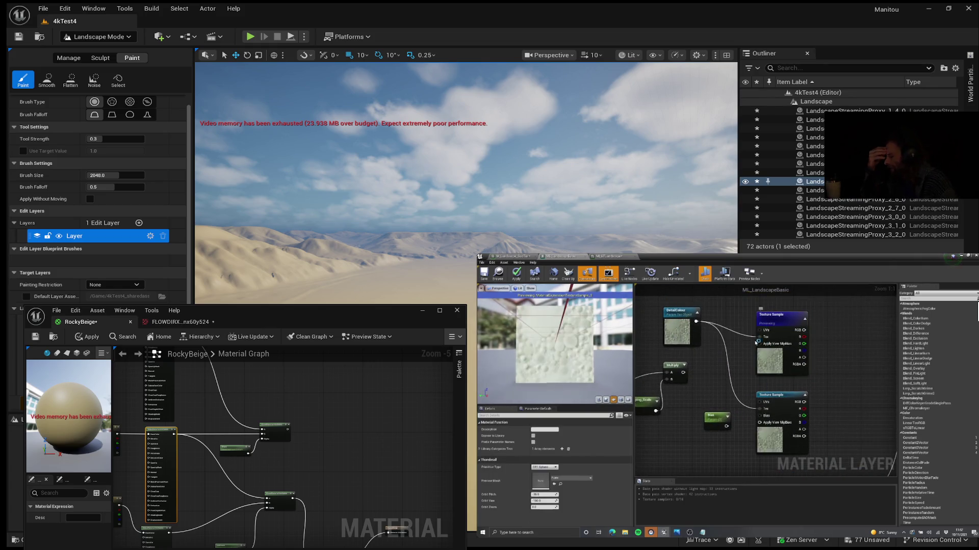
scroll(545, 347, "up", 2)
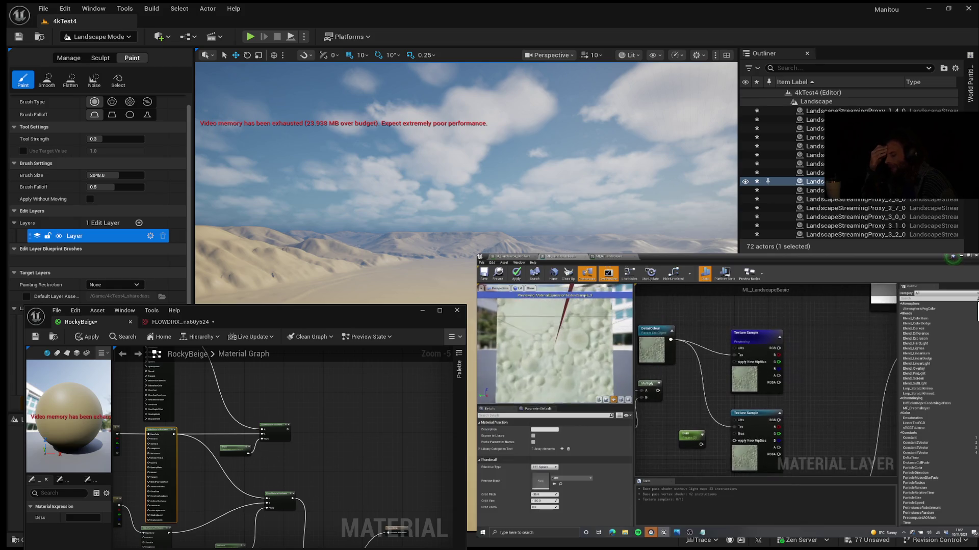
scroll(546, 347, "up", 1)
Wire Bias into the lower Texture Sample's Bias input and set its default value to 150.
left_click(763, 422)
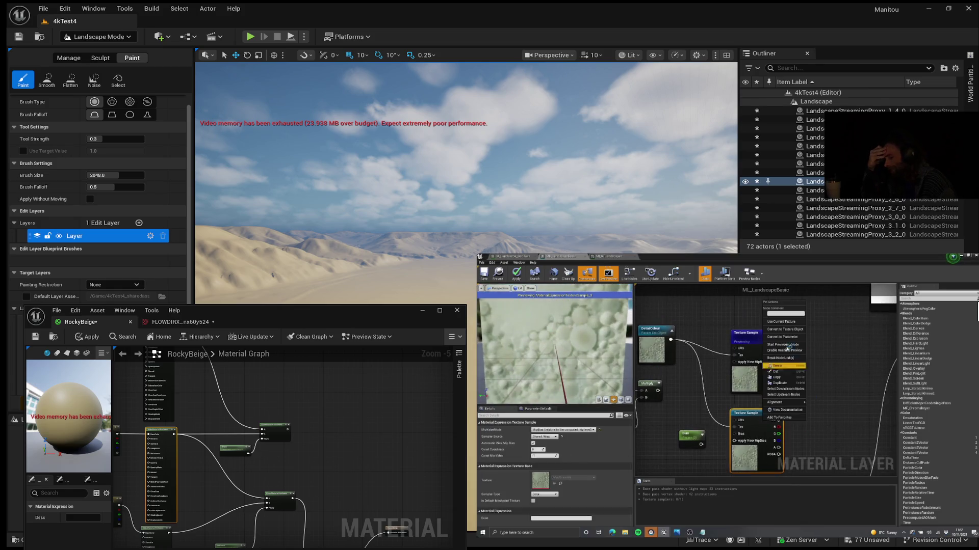
key("space")
scroll(727, 368, "up", 1)
left_click_drag(701, 426, 740, 423)
left_click(692, 418)
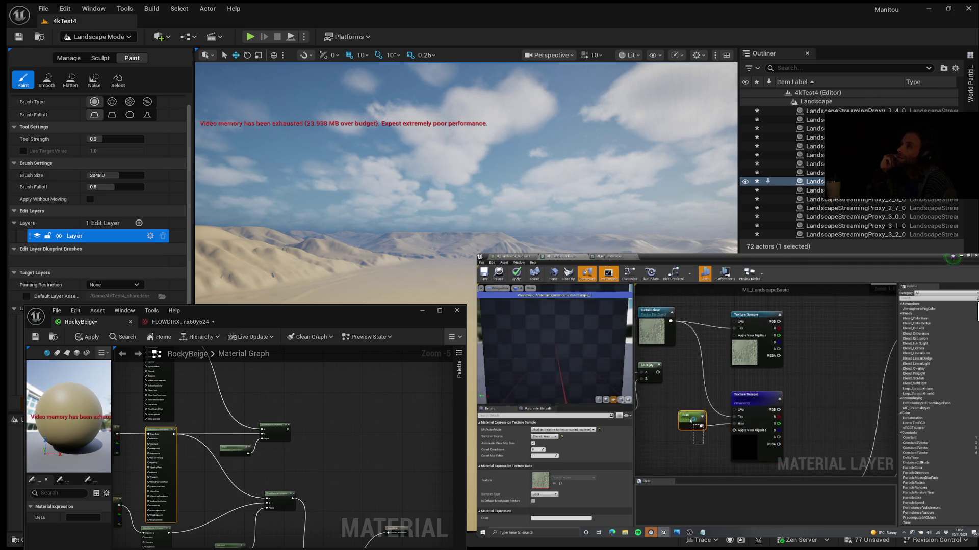
left_click(551, 446)
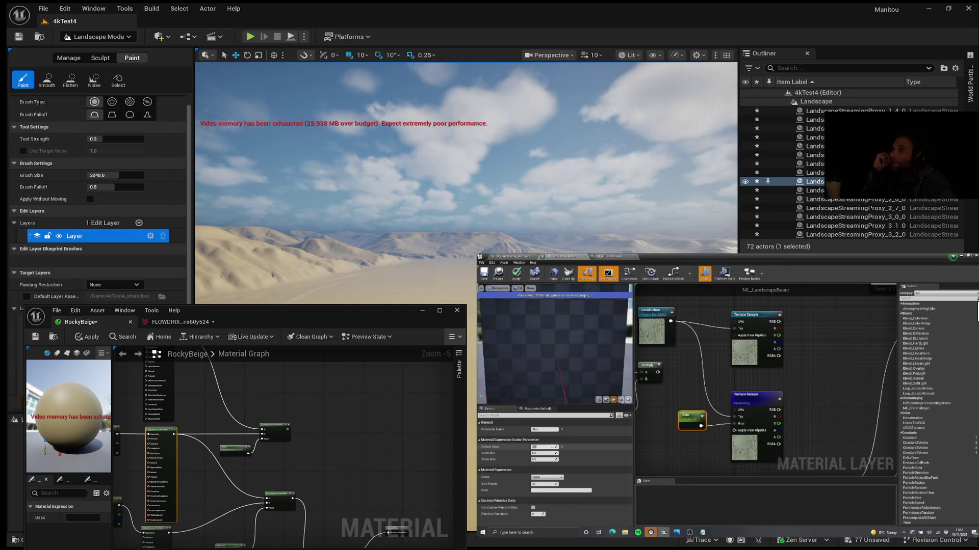
type("150")
key("Return")
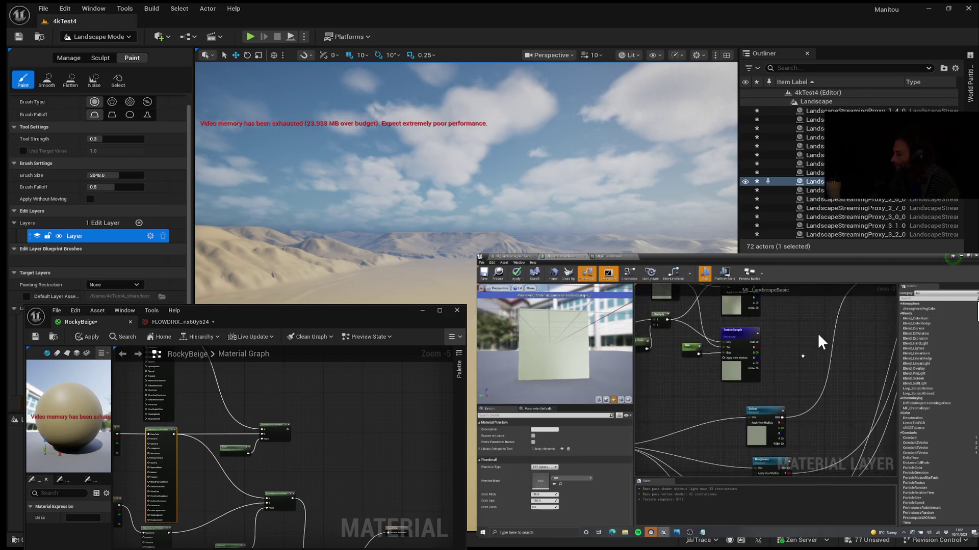
Show the 4kTest4 sandy terrain close-up in the fullscreen viewport beside the Layer Parameters panel.
mouse_move(811, 334)
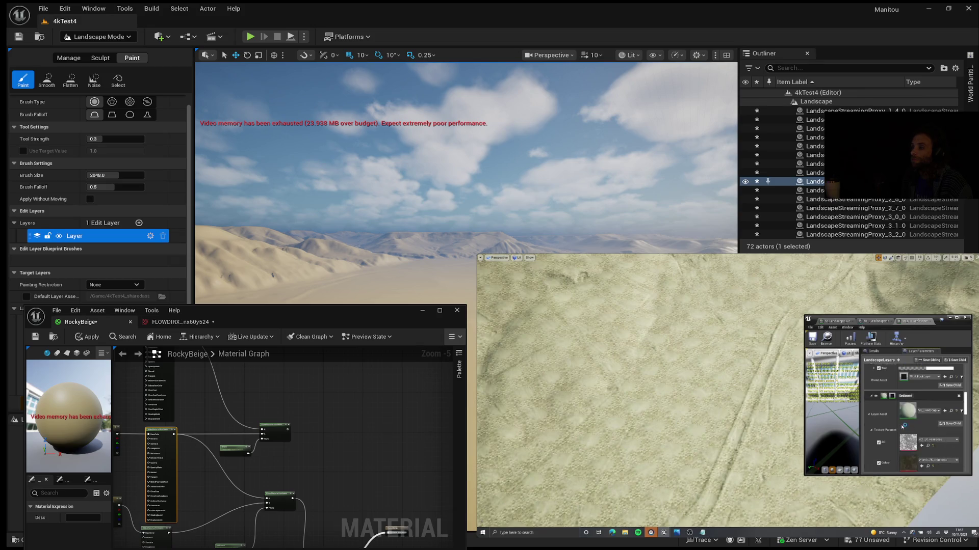
Tick DetailColour in the landscape Layer Parameters and leave the fullscreen viewport.
scroll(893, 423, "up", 3)
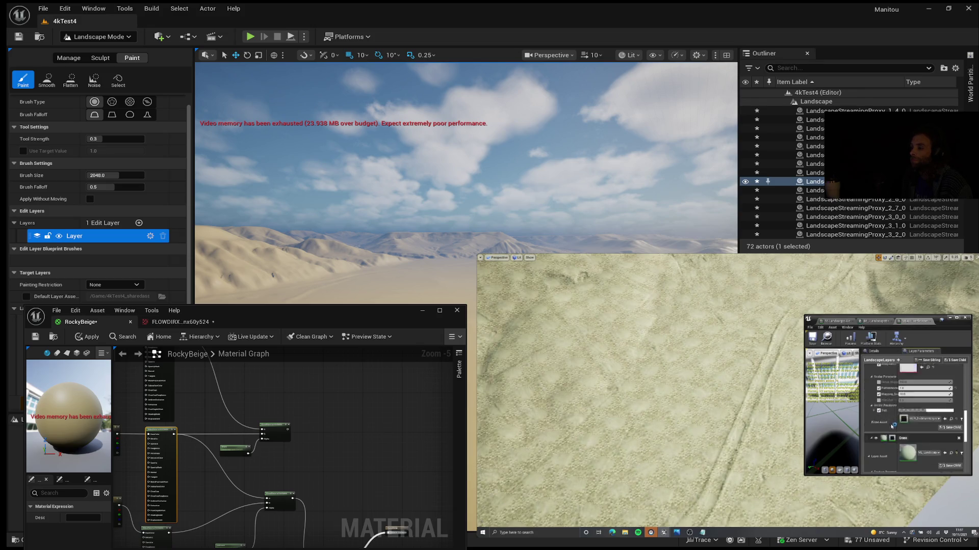
left_click(878, 450)
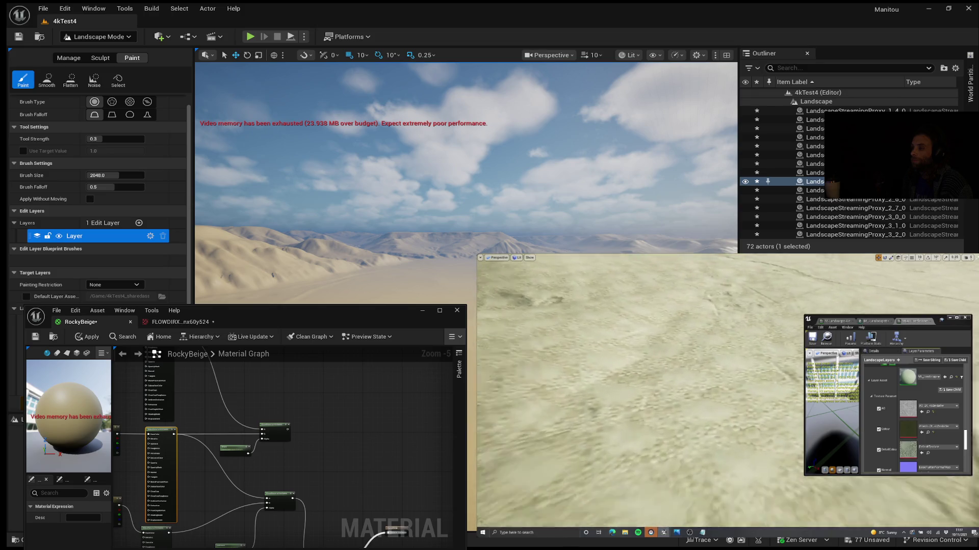
key("F11")
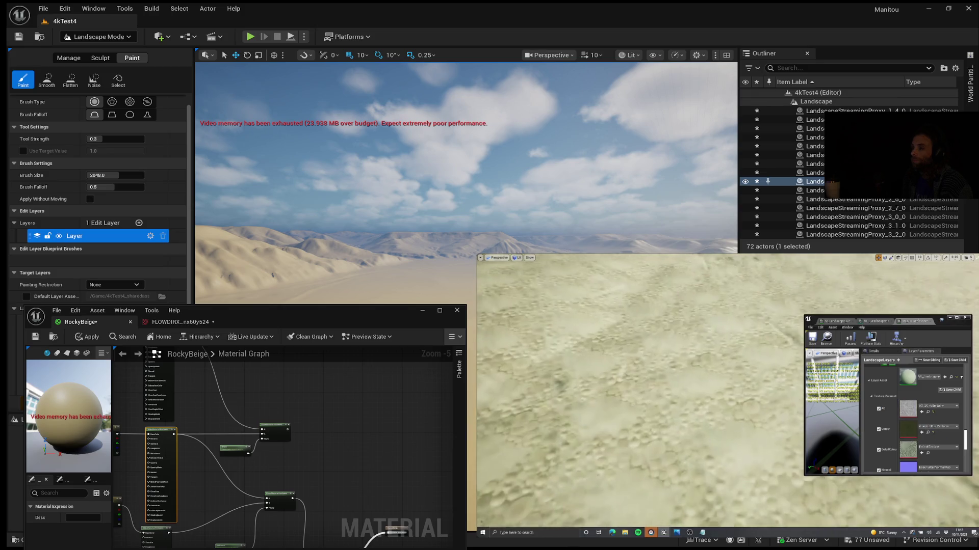
scroll(924, 436, "down", 2)
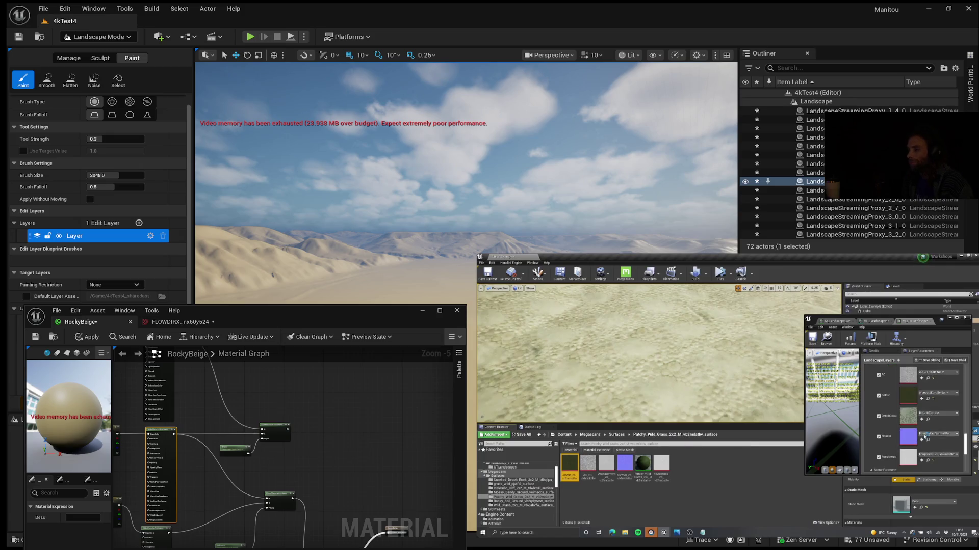
scroll(928, 418, "down", 2)
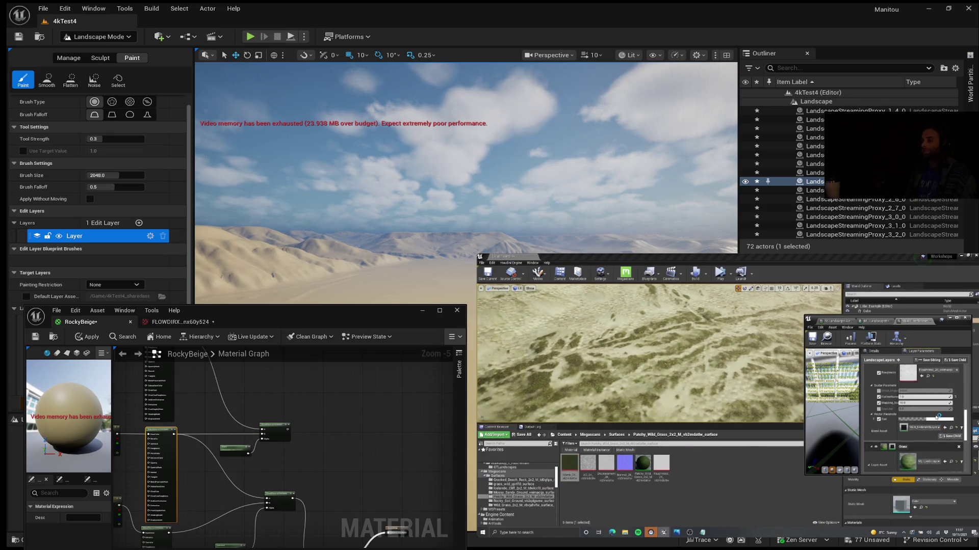
Locate the Mossy_Sandy_Ground and Icelandic_Cliff textures in the assets, then return to fullscreen.
scroll(936, 416, "up", 2)
left_click(930, 408)
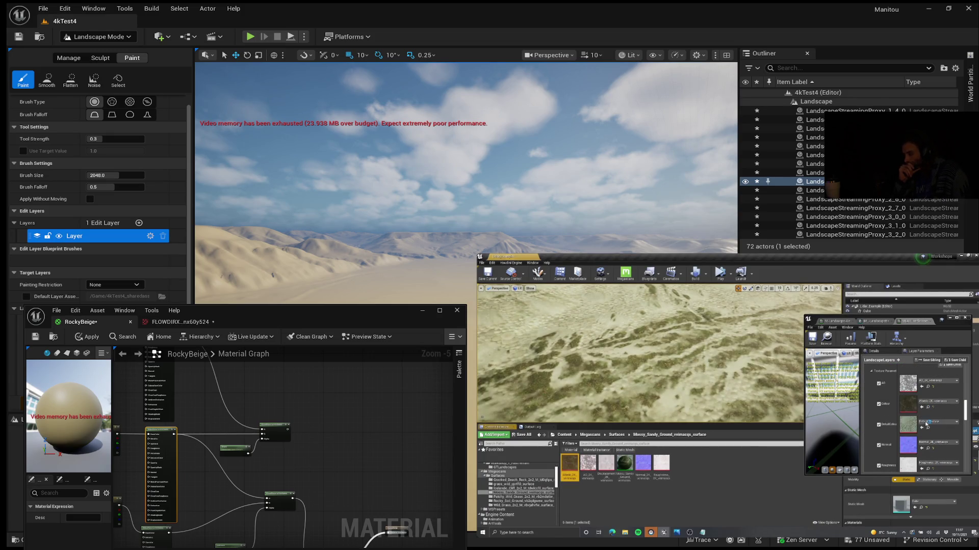
scroll(917, 415, "down", 3)
scroll(913, 420, "up", 3)
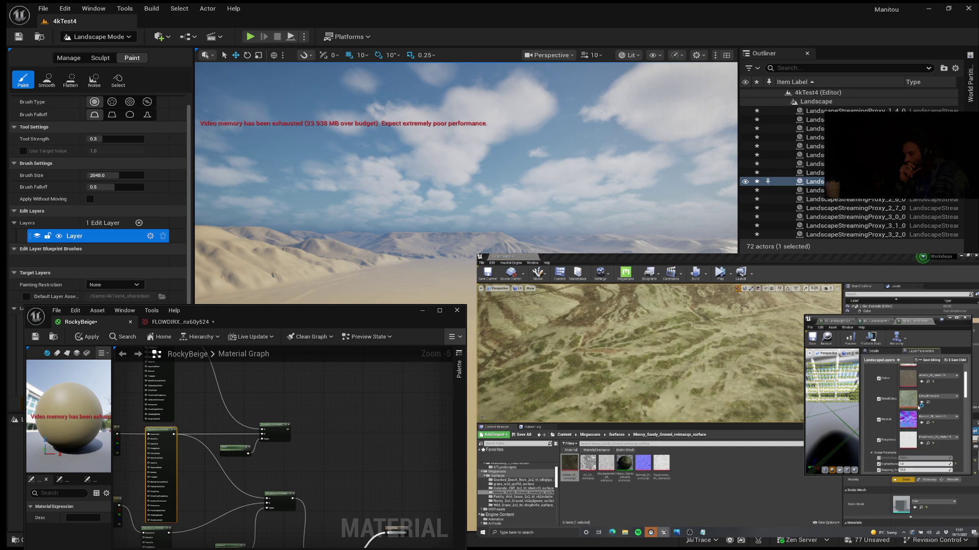
left_click(928, 416)
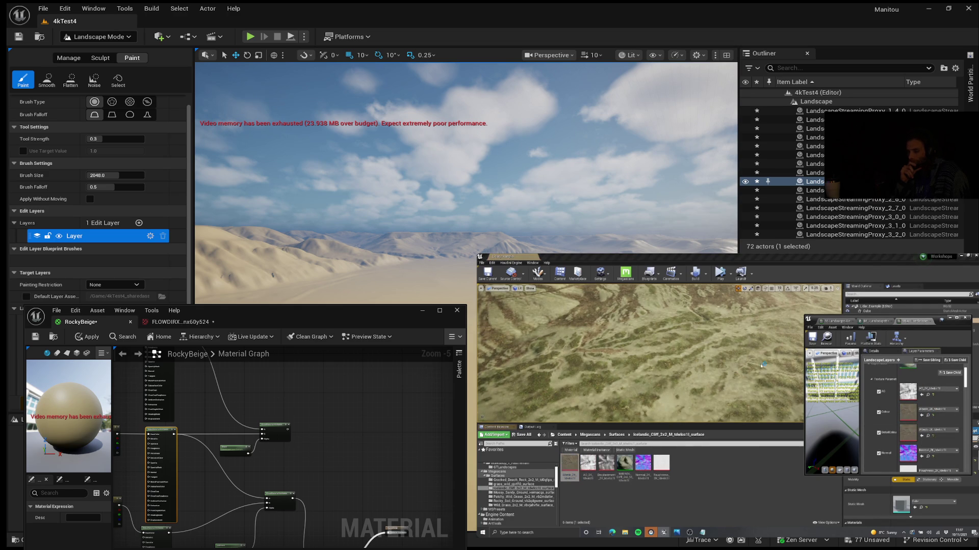
key("F11")
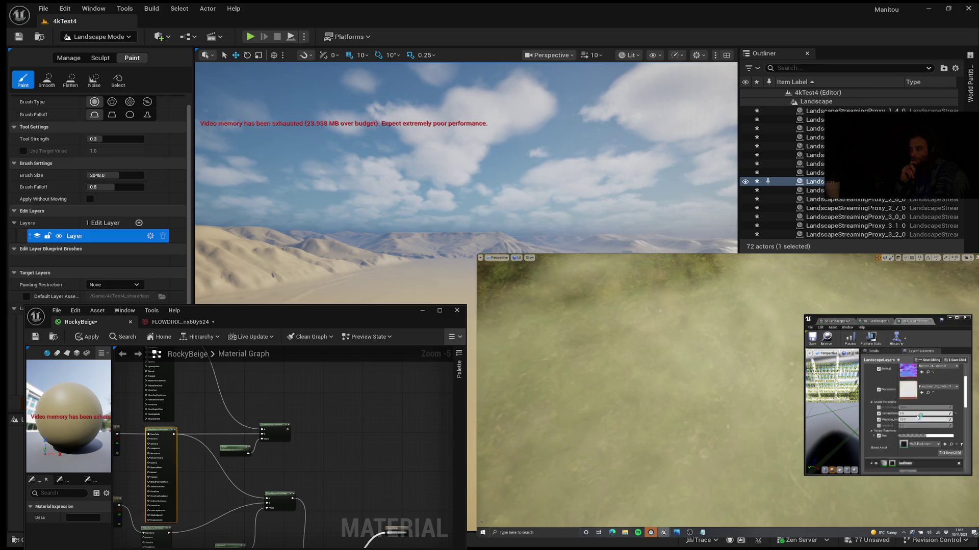
scroll(919, 417, "down", 3)
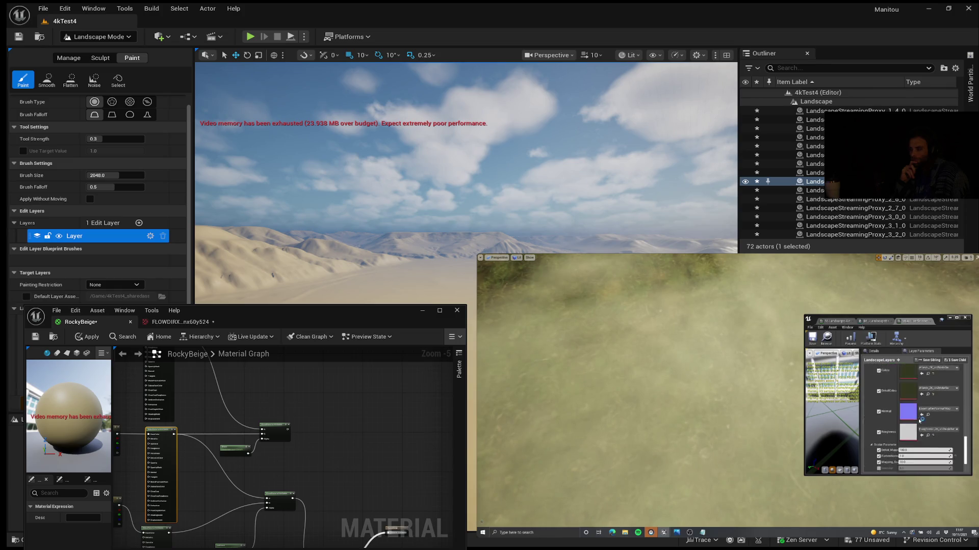